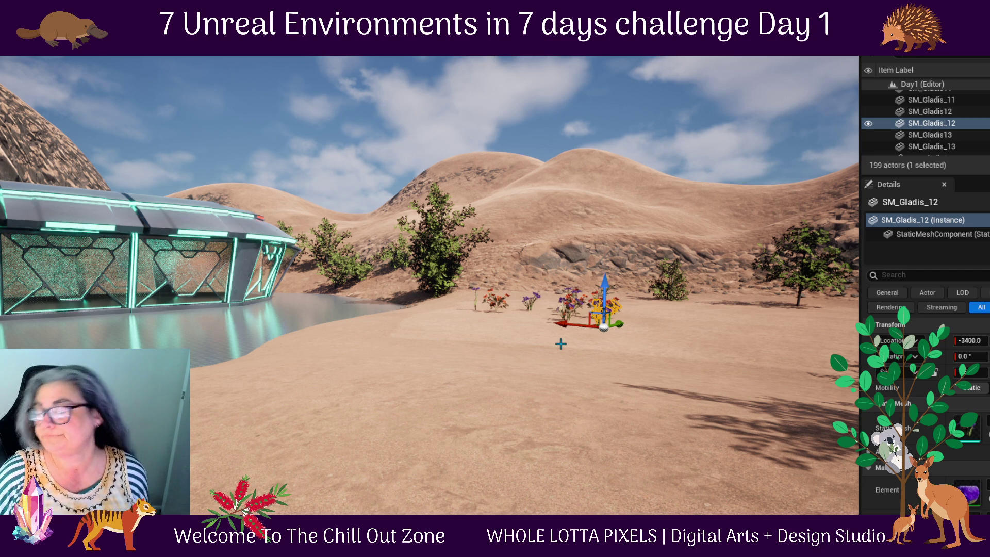
- Slide SM_Gladis_12 along its X axis and rotate SM_Gladis_16 by 50°
mouse_move(565, 322)
mouse_down()
mouse_move(608, 324)
mouse_move(560, 326)
mouse_up()
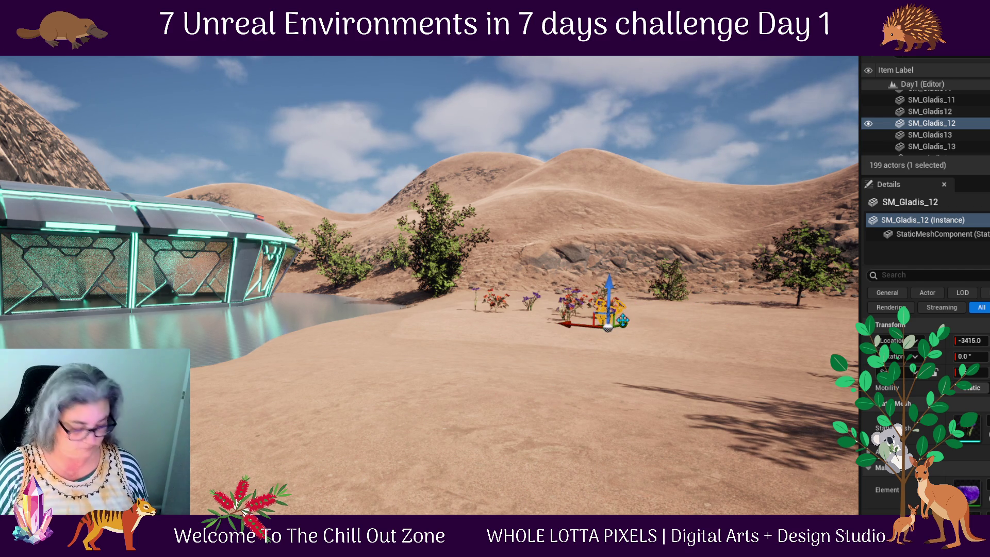
key(f)
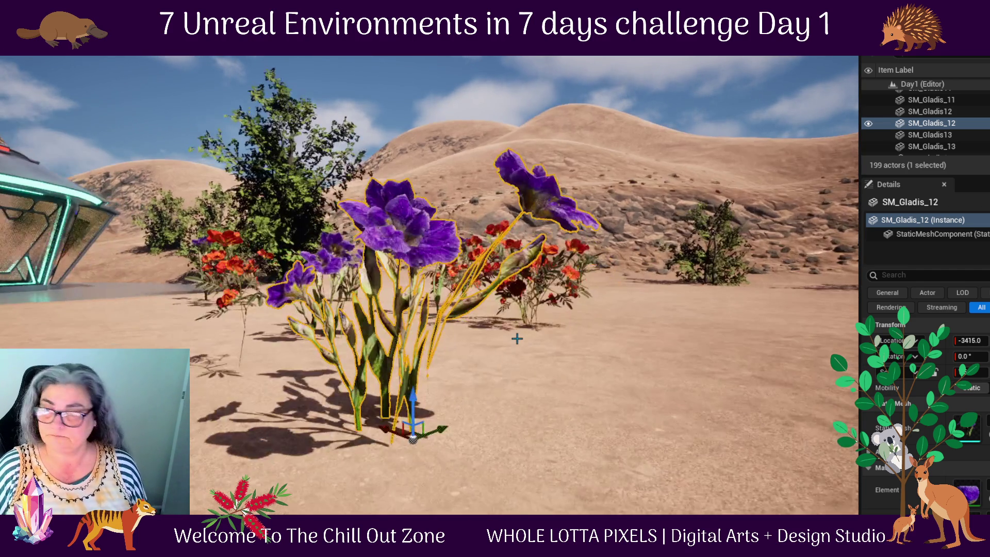
mouse_move(501, 342)
mouse_down()
mouse_move(491, 354)
mouse_move(446, 348)
mouse_move(601, 396)
mouse_up()
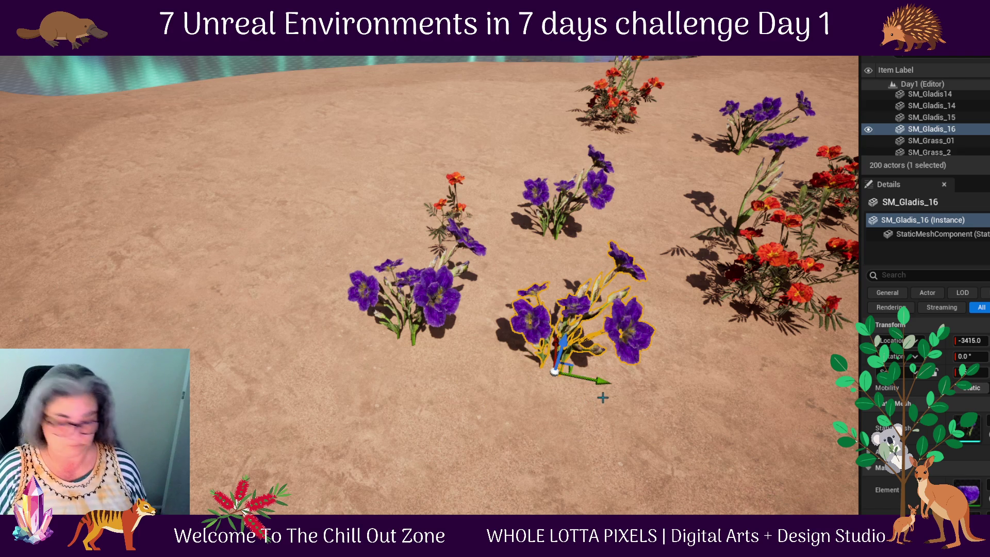
key(e)
mouse_move(490, 401)
mouse_down()
mouse_move(547, 418)
mouse_move(558, 378)
mouse_move(579, 357)
mouse_up()
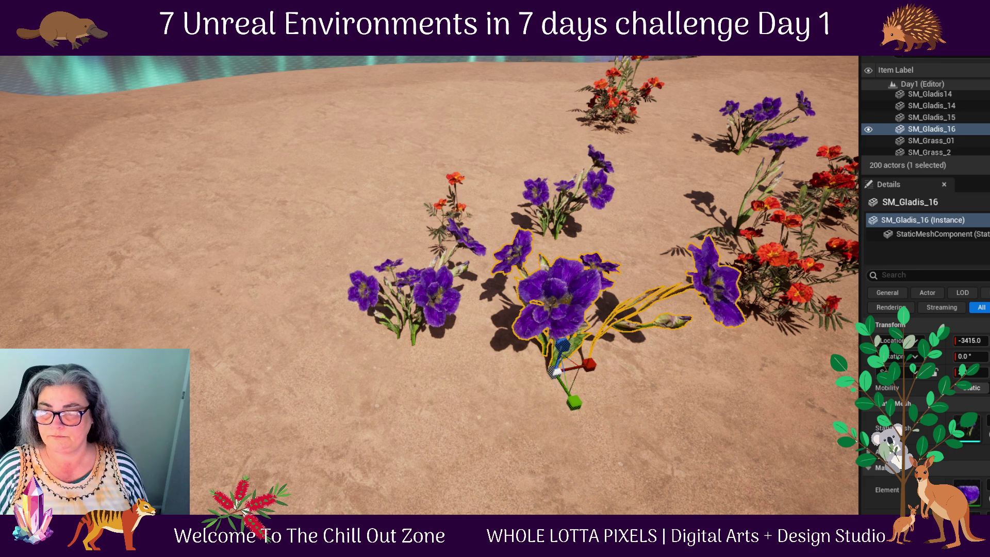
- Move SM_Gladis_14 down-left, nearer the other purple clumps
click(553, 212)
click(558, 221)
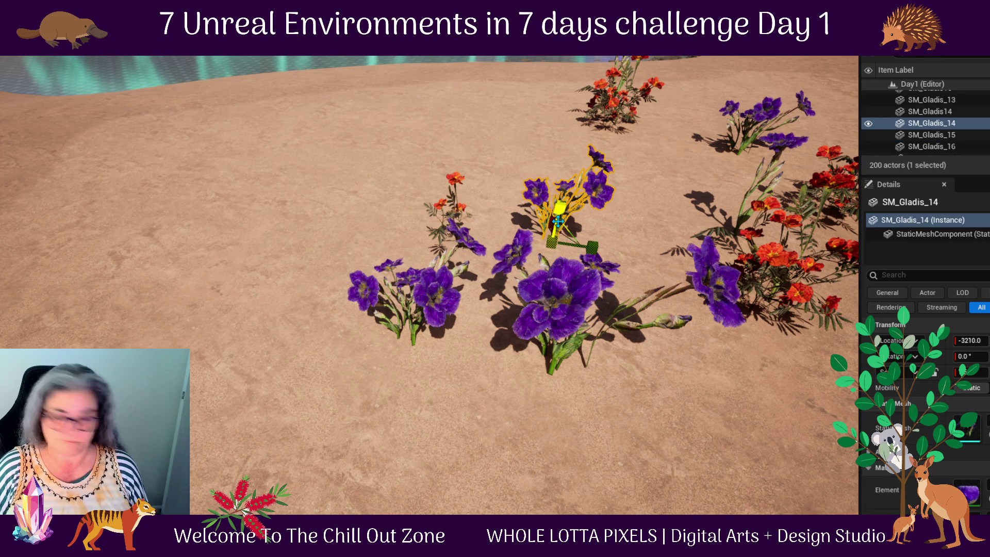
key(w)
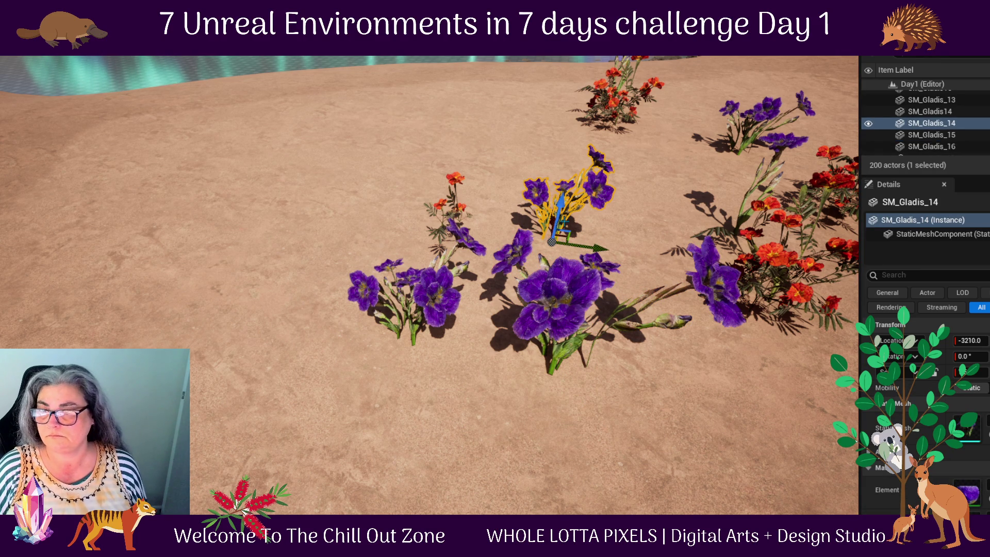
drag(630, 218, 712, 176)
mouse_move(664, 246)
mouse_down()
mouse_move(626, 288)
mouse_move(638, 309)
mouse_up()
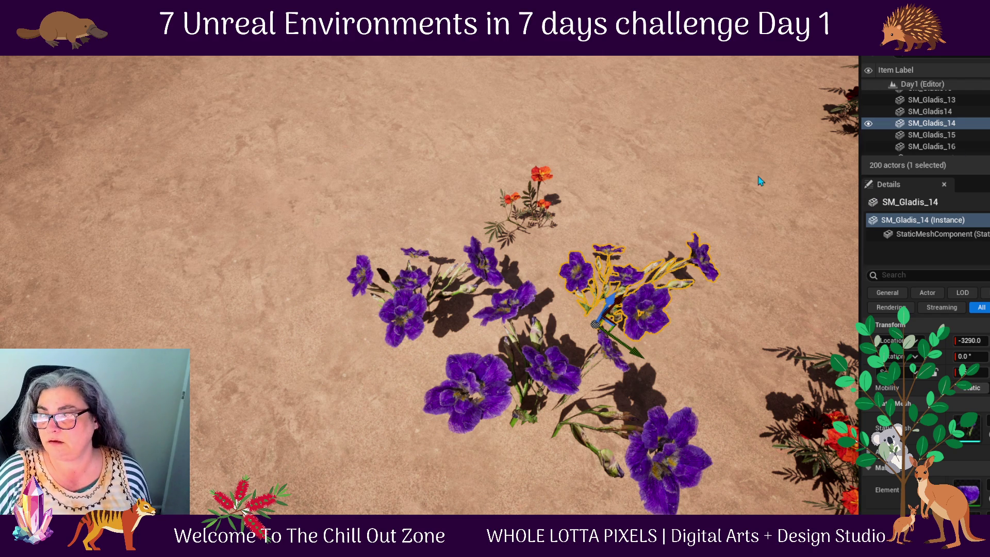
drag(751, 175, 746, 177)
- Rotate SM_Gladis_12 by 20° and enlarge it uniformly
scroll(723, 181, down, 2)
scroll(722, 181, down, 2)
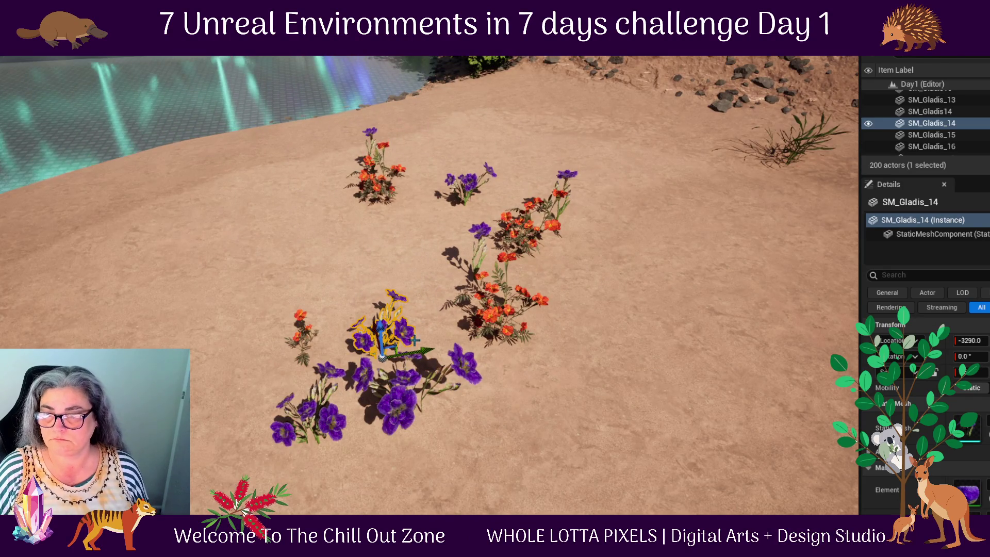
ctrl+click(454, 364)
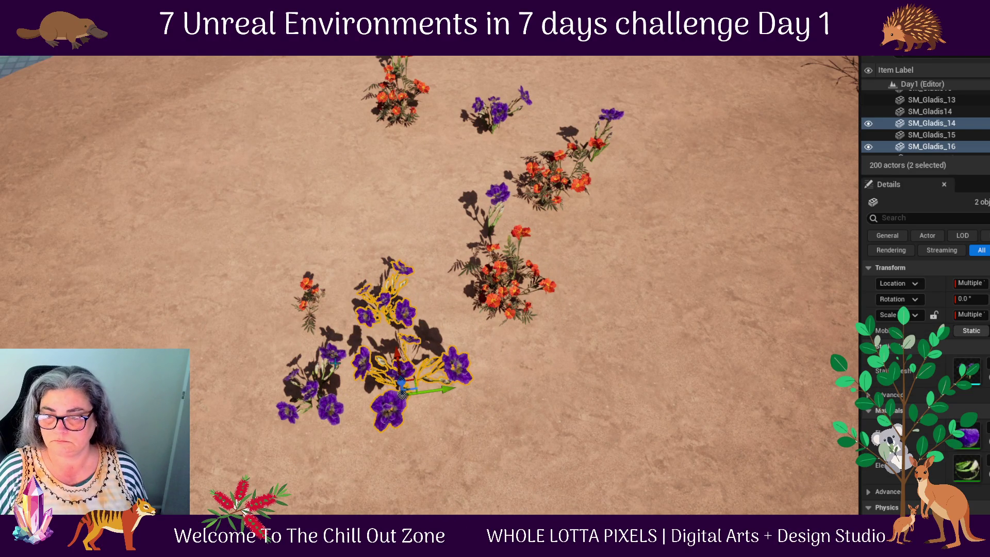
click(328, 389)
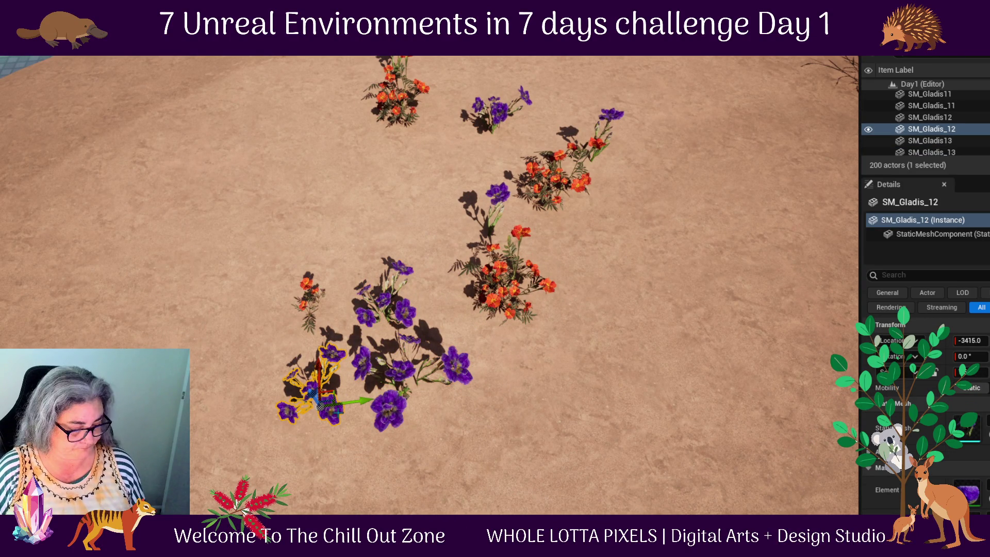
key(e)
drag(381, 410, 364, 448)
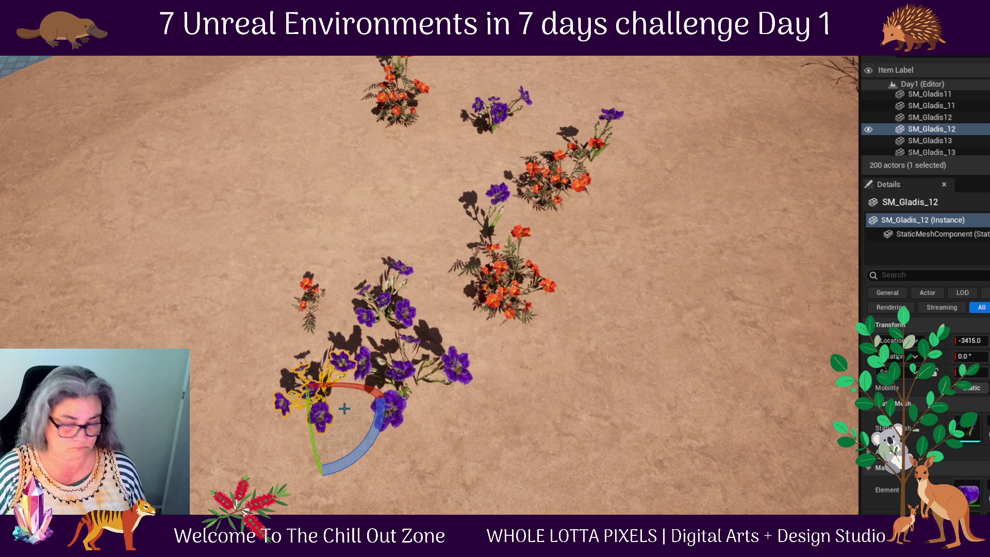
key(w)
drag(318, 392, 343, 357)
- Move the orange SM_Flower_24 clump toward the purple flowers
scroll(364, 191, up, 3)
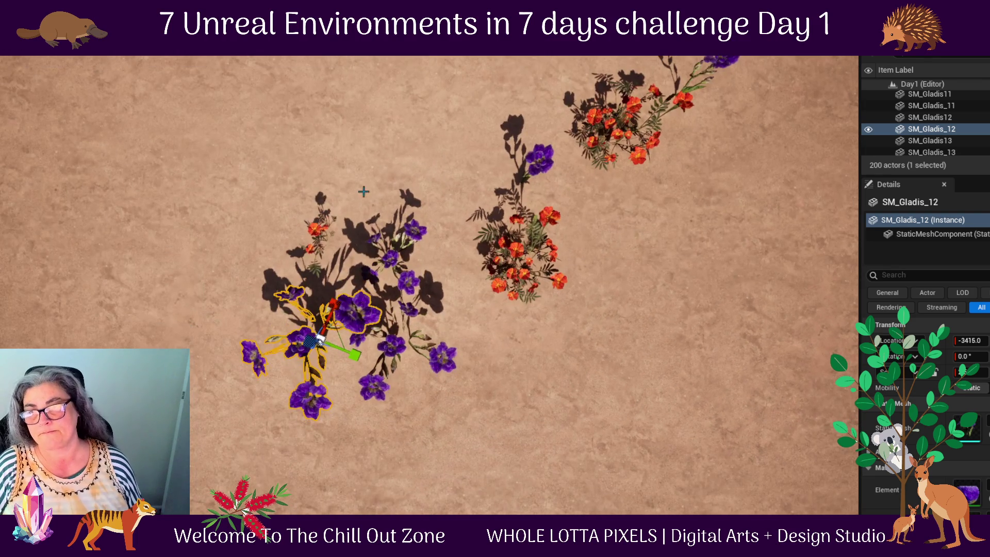
mouse_move(656, 263)
mouse_down()
mouse_move(619, 268)
mouse_move(445, 169)
mouse_up()
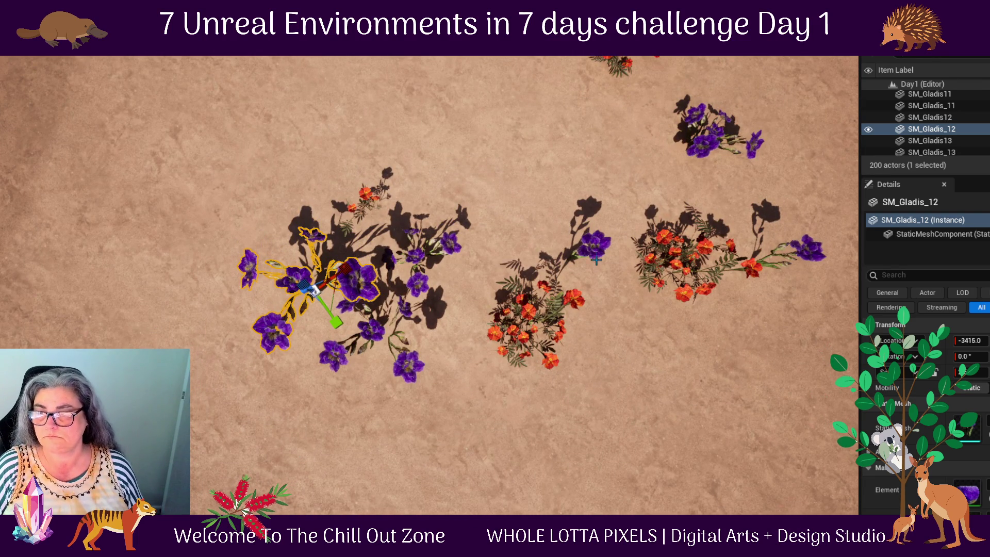
click(534, 312)
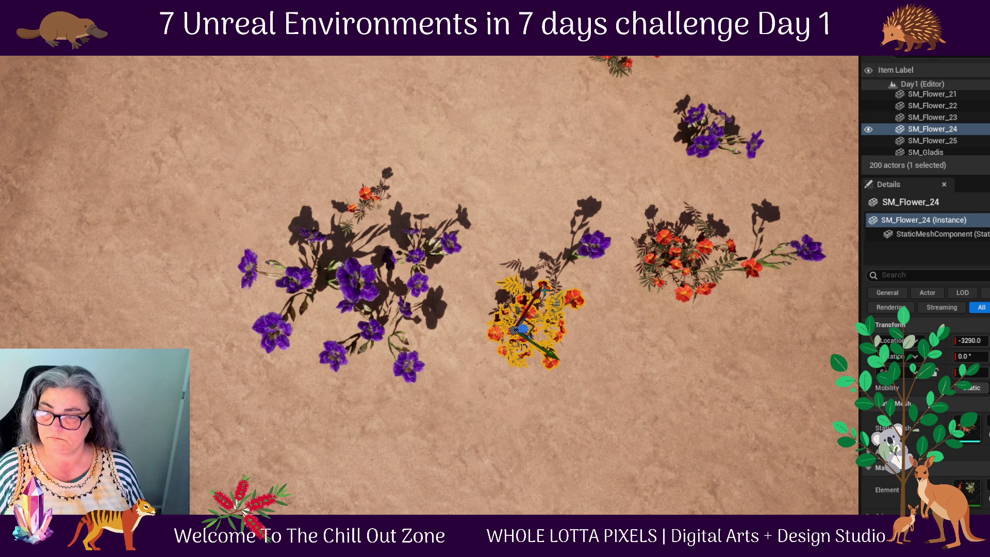
mouse_move(558, 357)
mouse_down()
mouse_move(506, 320)
mouse_move(533, 343)
mouse_move(506, 327)
mouse_move(519, 336)
mouse_up()
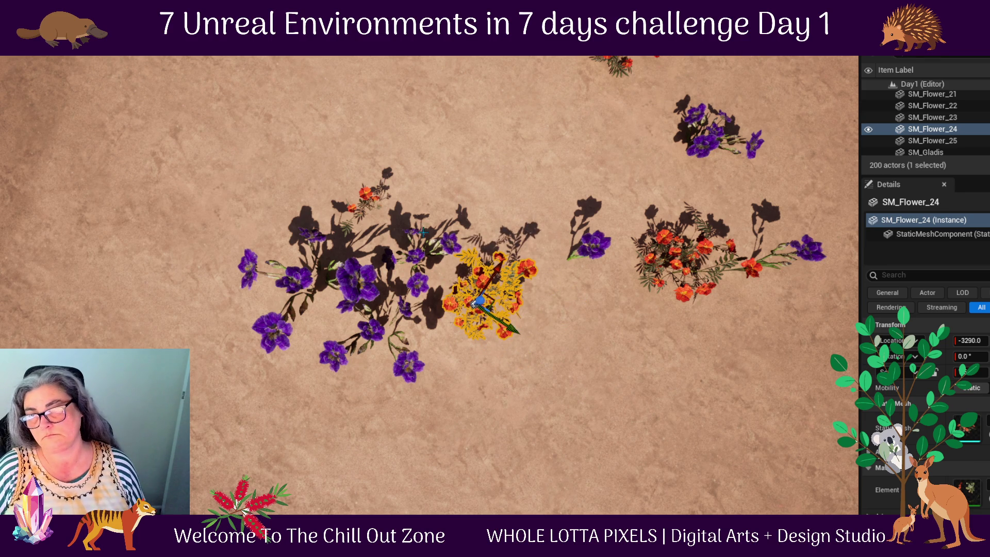
- Alt-drag a copy of SM_Flower_25 into the empty spot and scale the copy up
click(682, 280)
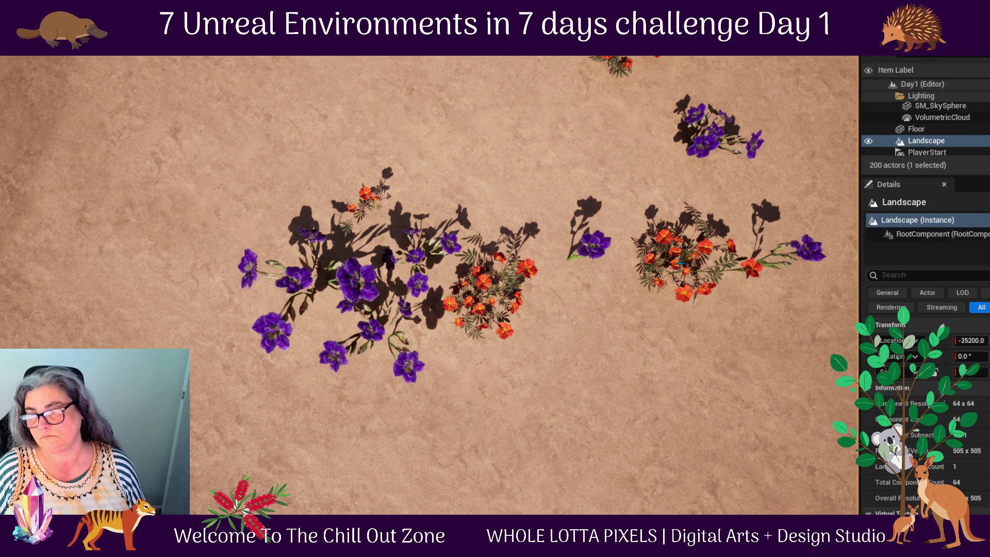
click(678, 265)
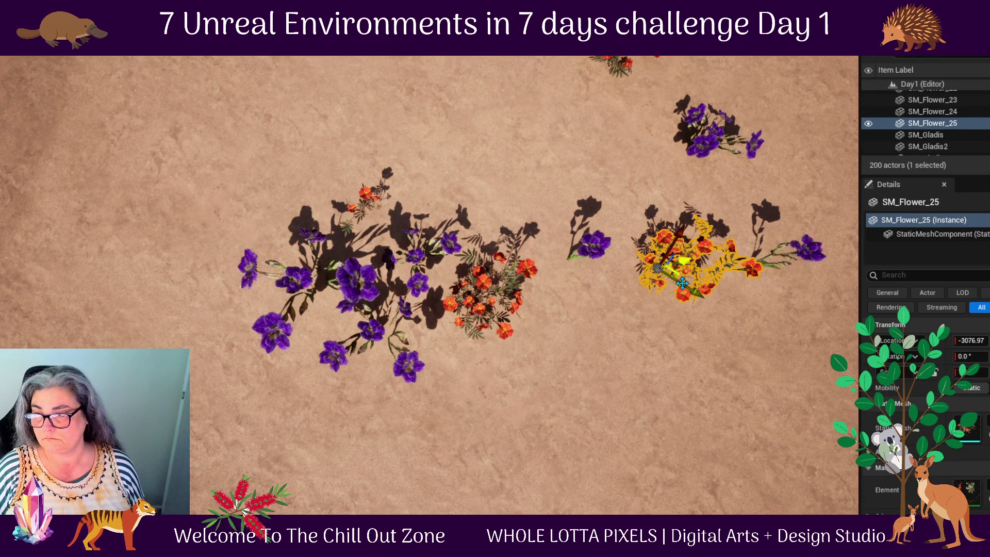
mouse_move(682, 283)
alt+mouse_down()
mouse_move(566, 217)
mouse_move(570, 195)
mouse_move(637, 312)
mouse_move(593, 325)
mouse_move(658, 325)
mouse_move(671, 371)
alt+mouse_up()
key(e)
key(r)
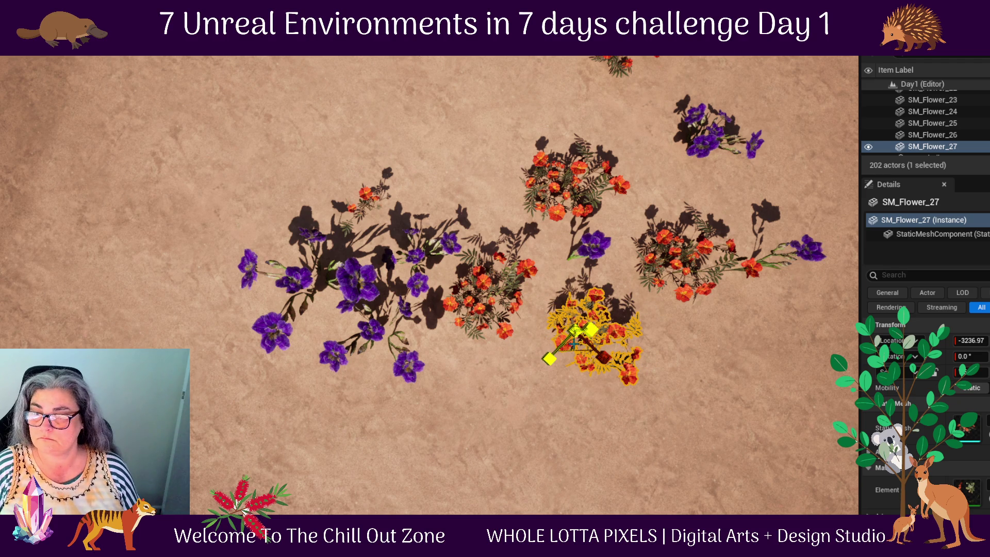
drag(573, 330, 619, 312)
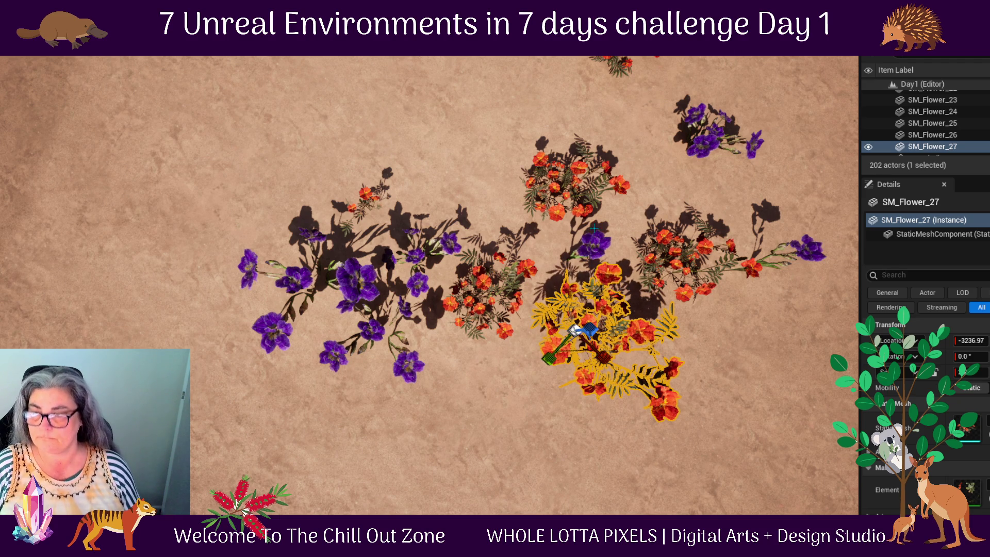
mouse_move(642, 165)
mouse_down()
mouse_move(645, 134)
mouse_move(641, 217)
mouse_move(574, 450)
mouse_up()
mouse_move(634, 471)
mouse_down()
mouse_move(449, 363)
mouse_move(382, 360)
mouse_up()
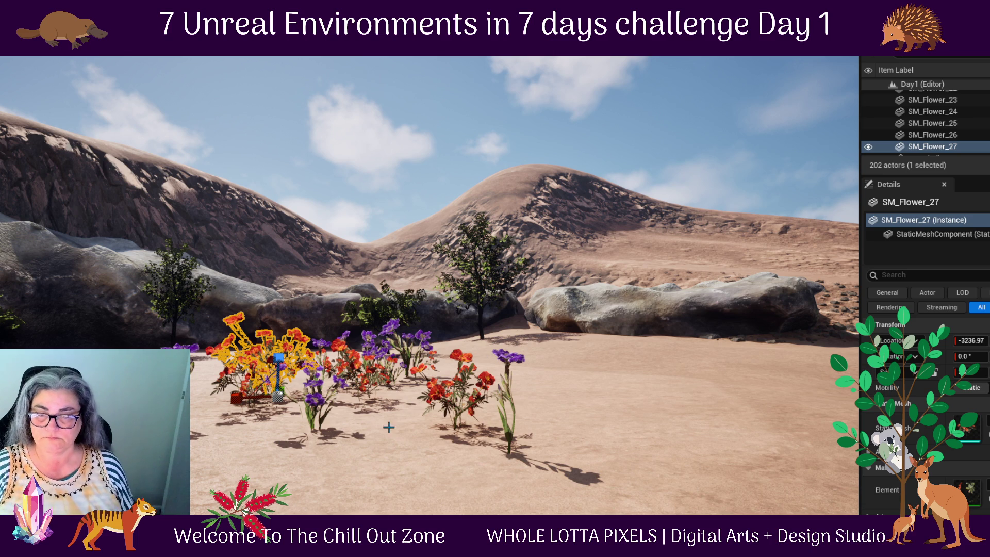
drag(400, 422, 400, 423)
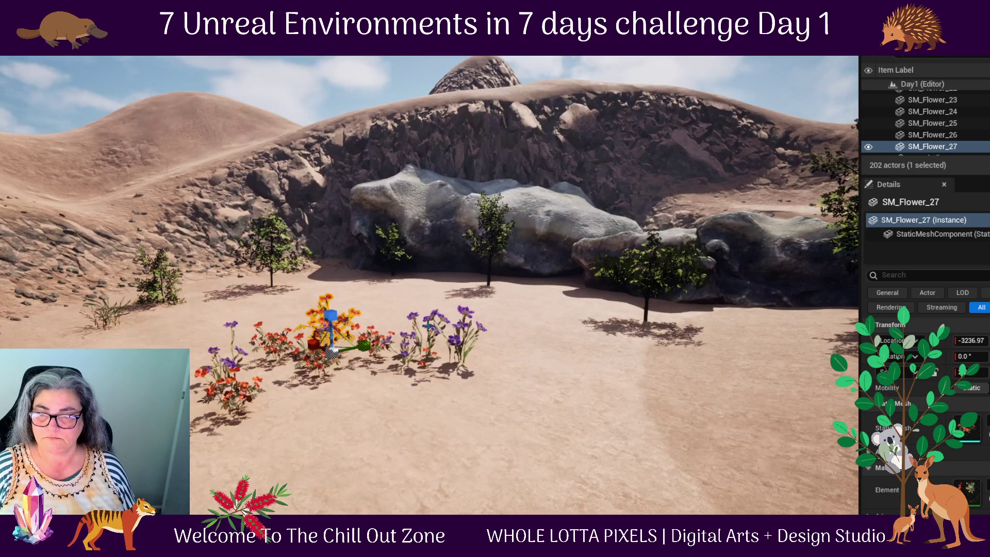
- Enlarge SM_Flower_21 and move it into the middle of the flower patch
drag(476, 425, 477, 426)
mouse_move(380, 403)
mouse_down()
mouse_move(267, 448)
mouse_move(380, 415)
mouse_move(253, 338)
mouse_up()
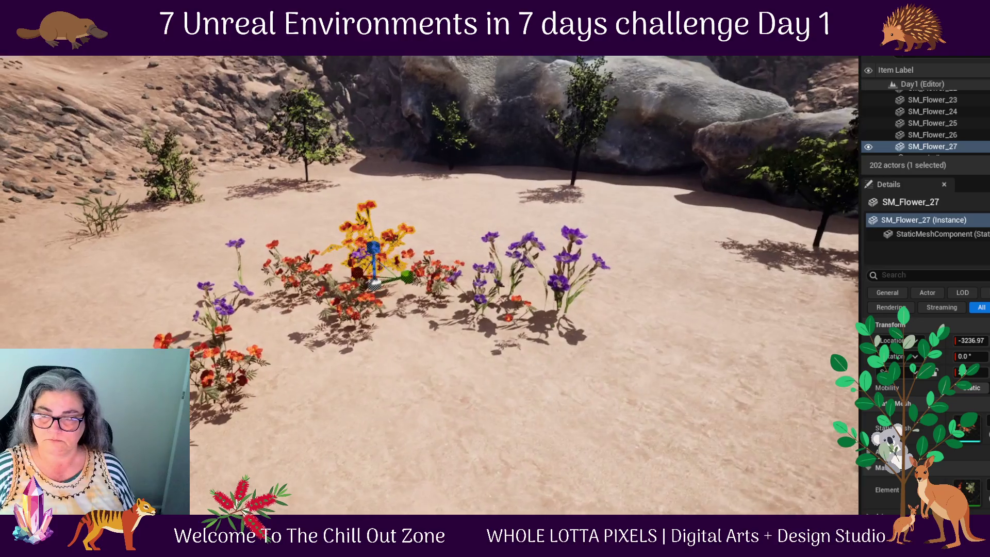
click(235, 357)
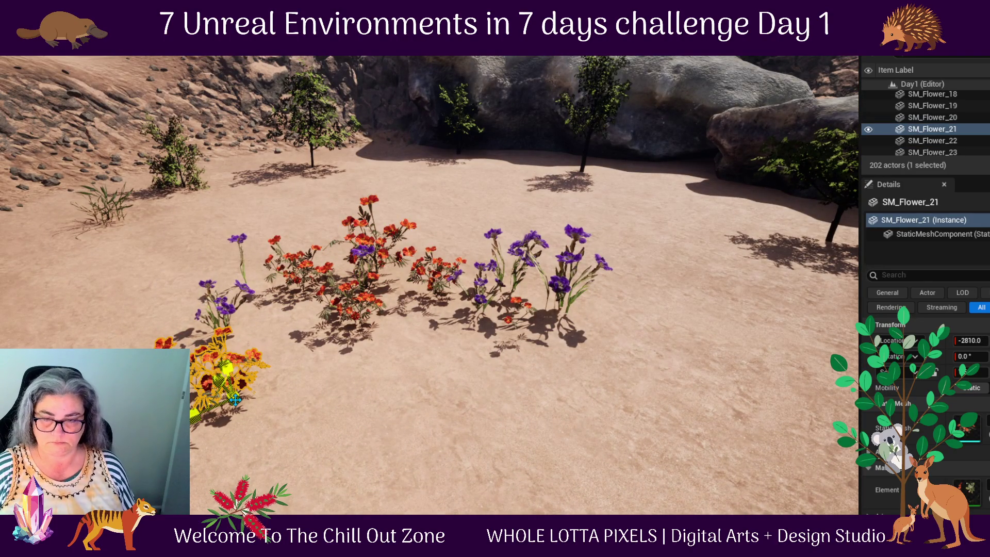
mouse_move(233, 392)
mouse_down()
mouse_move(245, 407)
mouse_move(219, 432)
mouse_move(183, 427)
mouse_up()
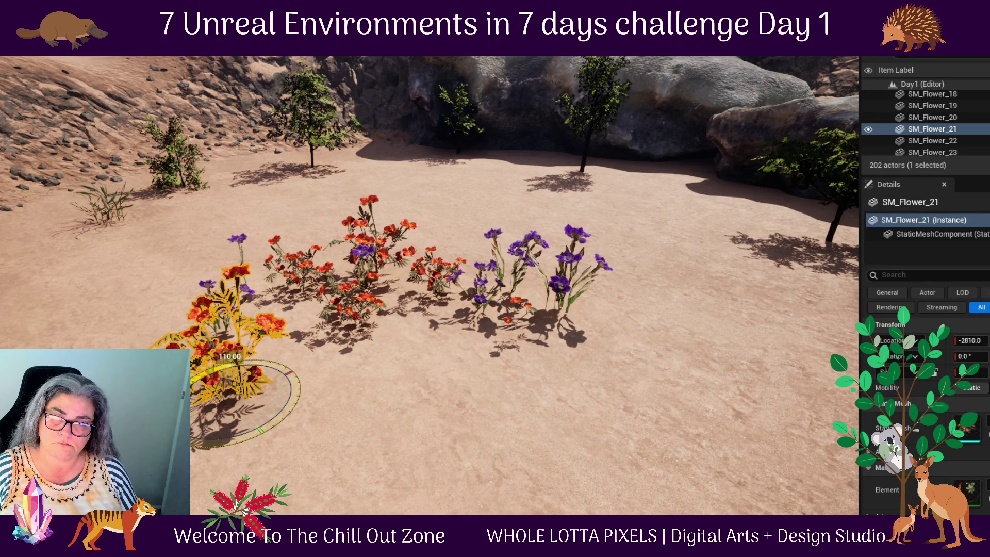
drag(311, 447, 293, 458)
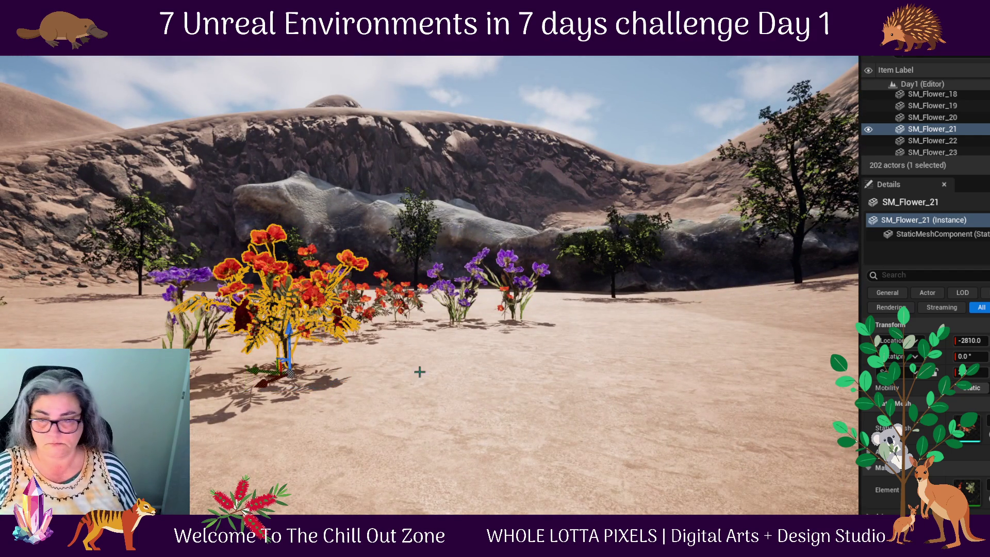
drag(409, 376, 249, 341)
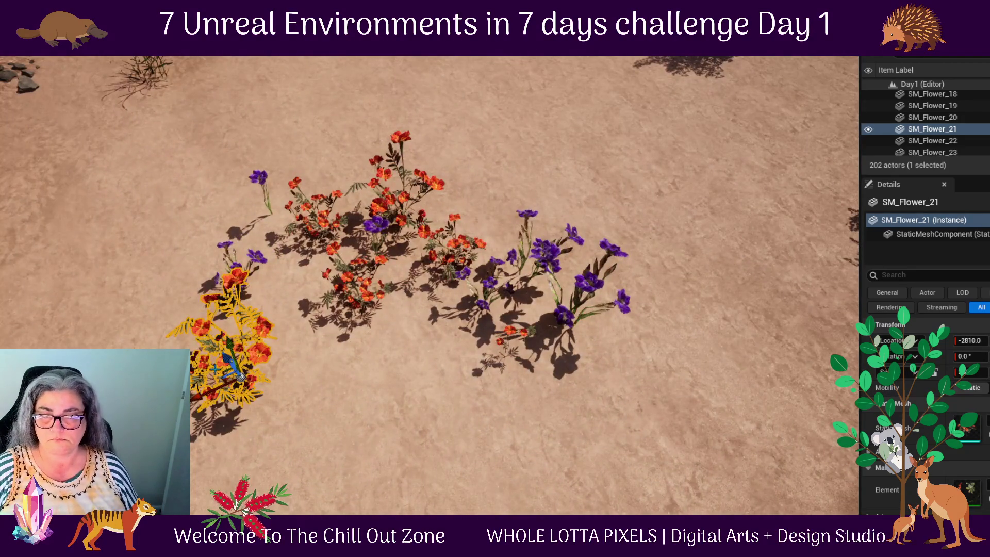
mouse_move(214, 368)
mouse_down()
mouse_move(446, 227)
mouse_move(481, 151)
mouse_move(451, 199)
mouse_up()
mouse_move(274, 378)
mouse_down()
mouse_move(289, 361)
mouse_move(281, 374)
mouse_up()
- Make the Outliner list taller and select SM_Gladis_16 in it
click(371, 241)
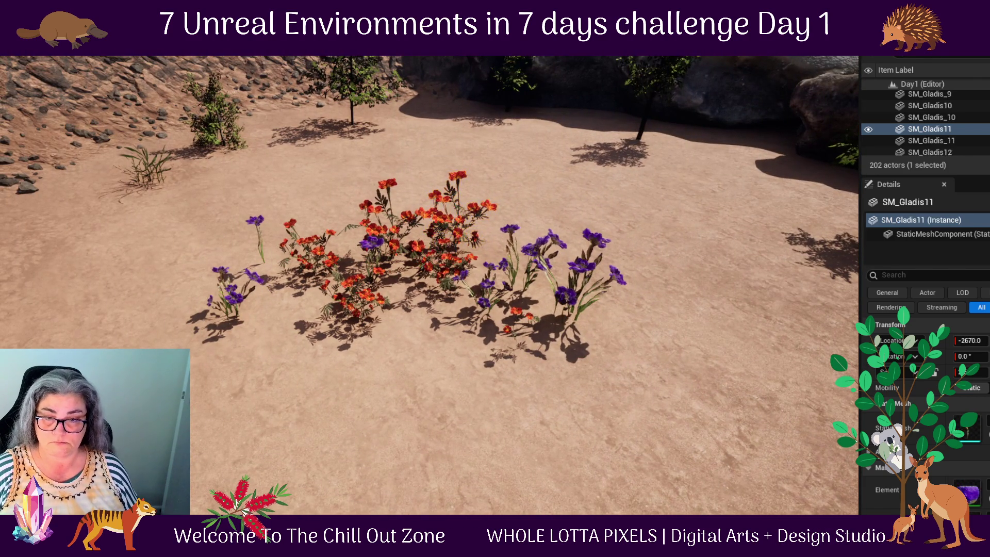
mouse_move(210, 471)
mouse_down()
mouse_move(201, 468)
mouse_move(447, 395)
mouse_move(428, 346)
mouse_move(402, 337)
mouse_up()
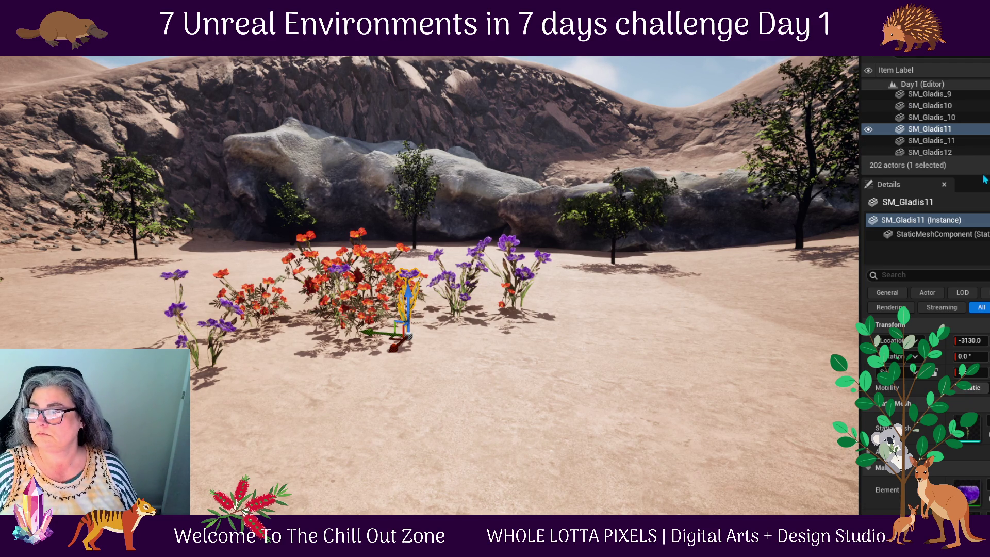
drag(983, 176, 979, 438)
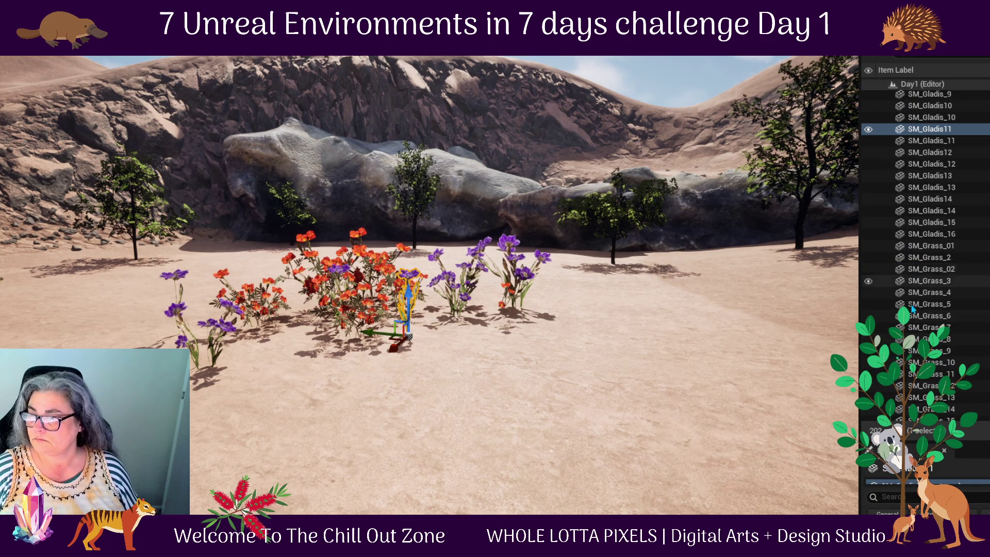
click(936, 235)
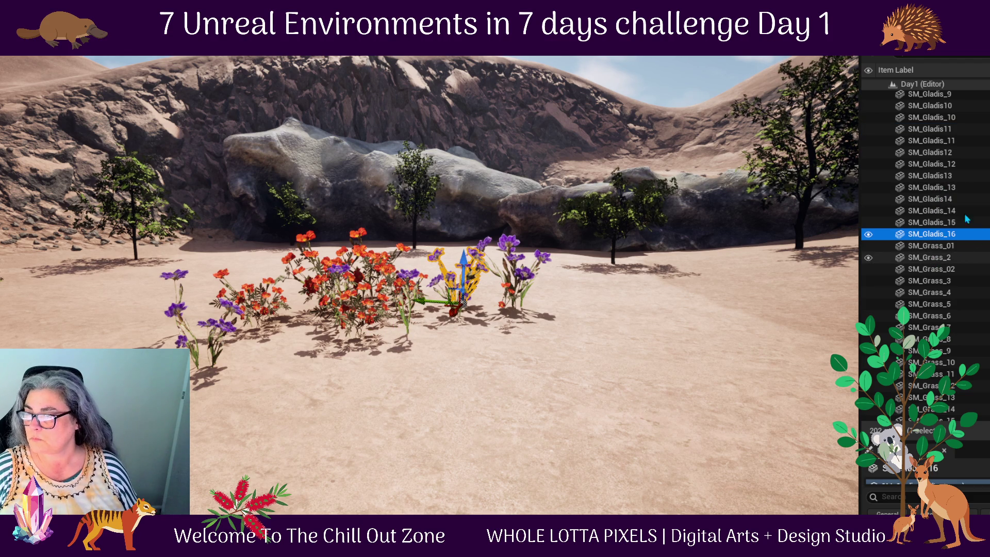
- Select every Gladis flower from SM_Gladis to SM_Gladis_16 in the Outliner
scroll(939, 193, up, 4)
scroll(948, 155, up, 5)
scroll(948, 155, up, 2)
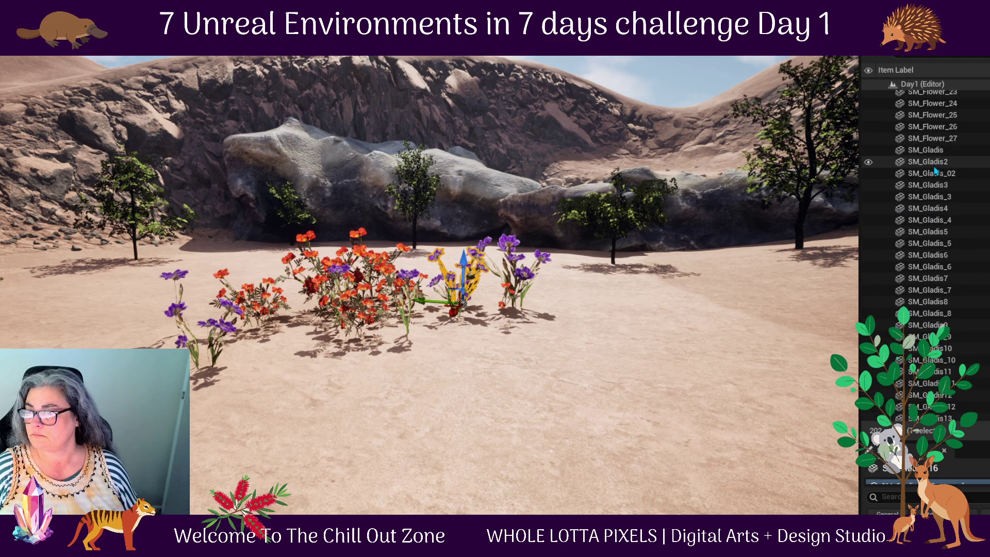
shift+click(936, 151)
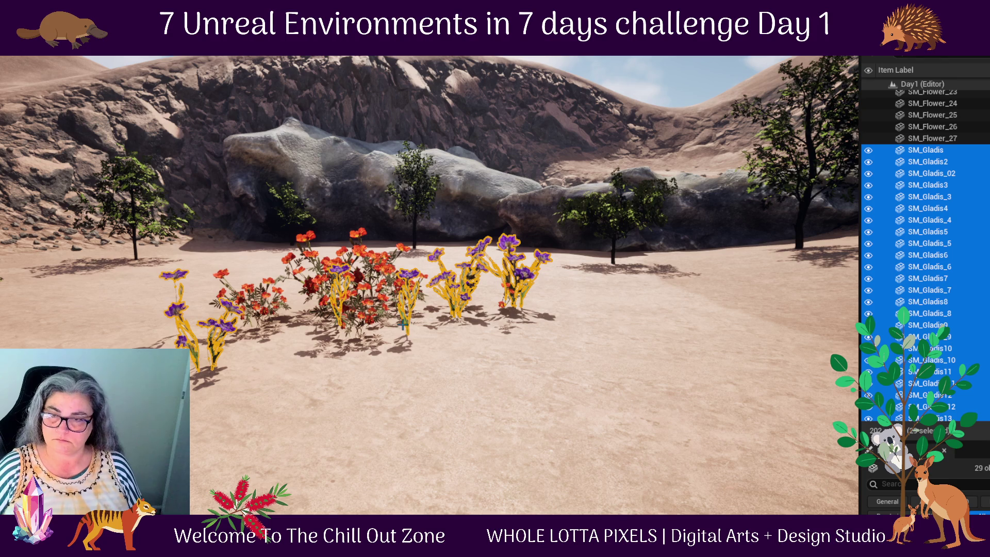
scroll(327, 376, down, 2)
drag(327, 376, 327, 269)
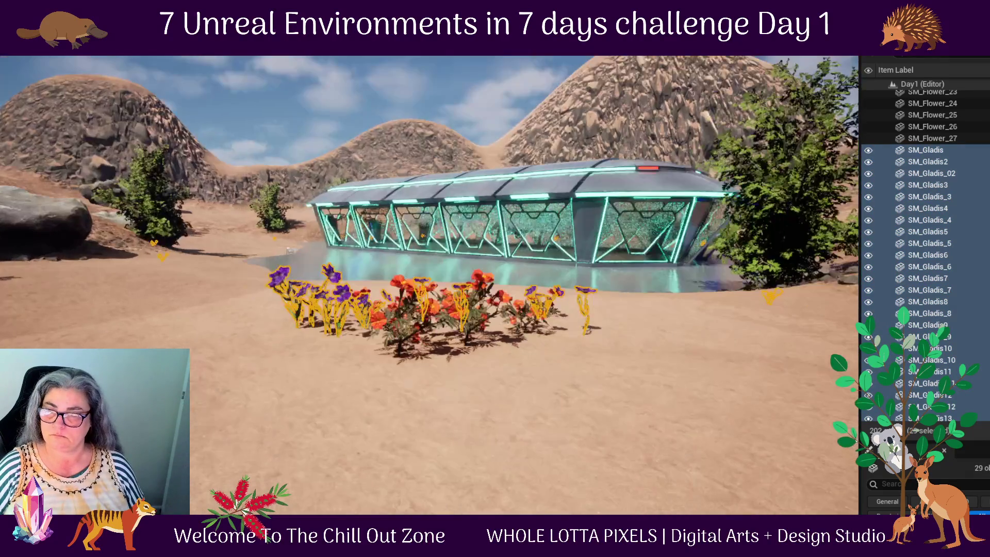
drag(392, 368, 362, 368)
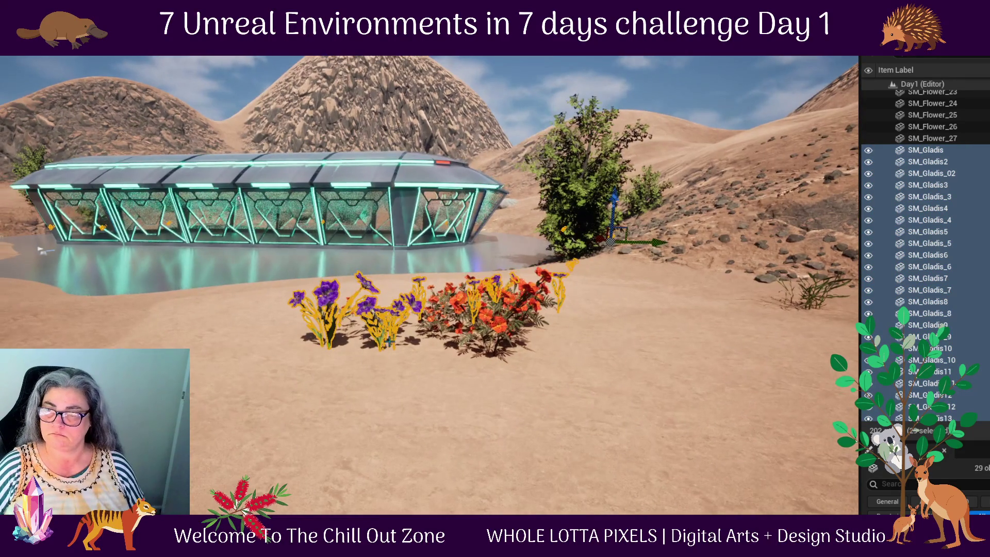
scroll(428, 309, down, 2)
mouse_move(465, 310)
mouse_down()
mouse_move(474, 351)
mouse_move(485, 320)
mouse_move(500, 331)
mouse_up()
scroll(501, 332, up, 3)
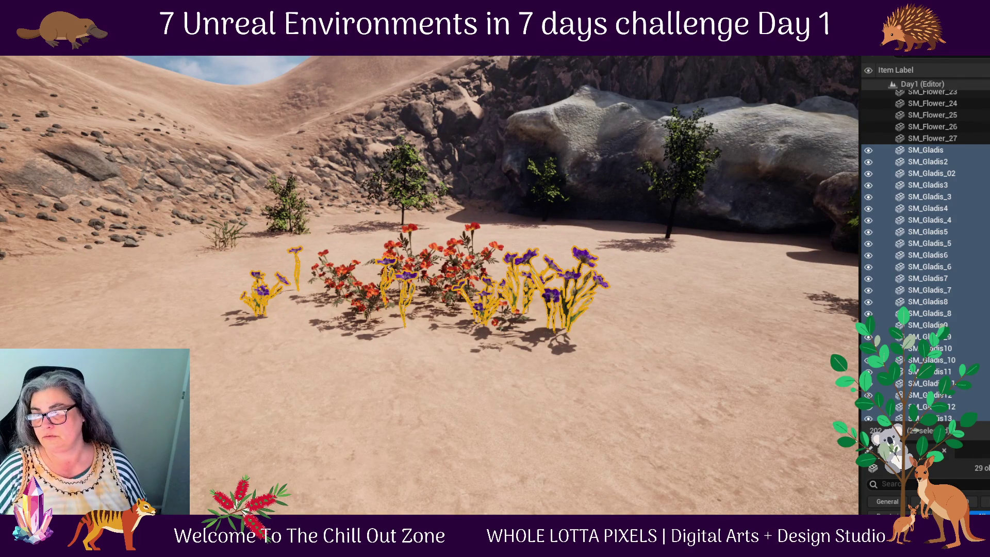
- Narrow the selection down to just SM_Gladis_12
click(564, 329)
scroll(608, 300, up, 2)
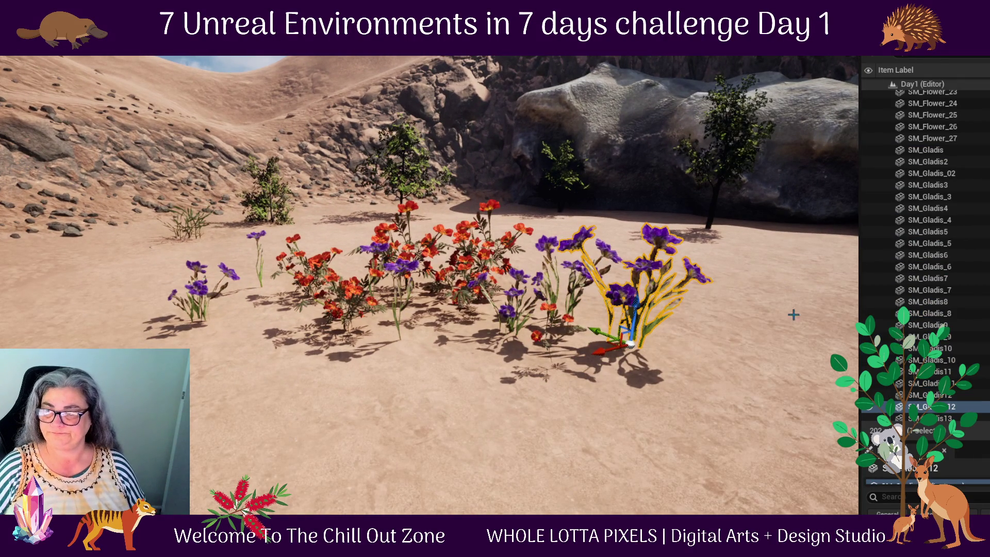
ctrl+click(953, 397)
ctrl+click(953, 383)
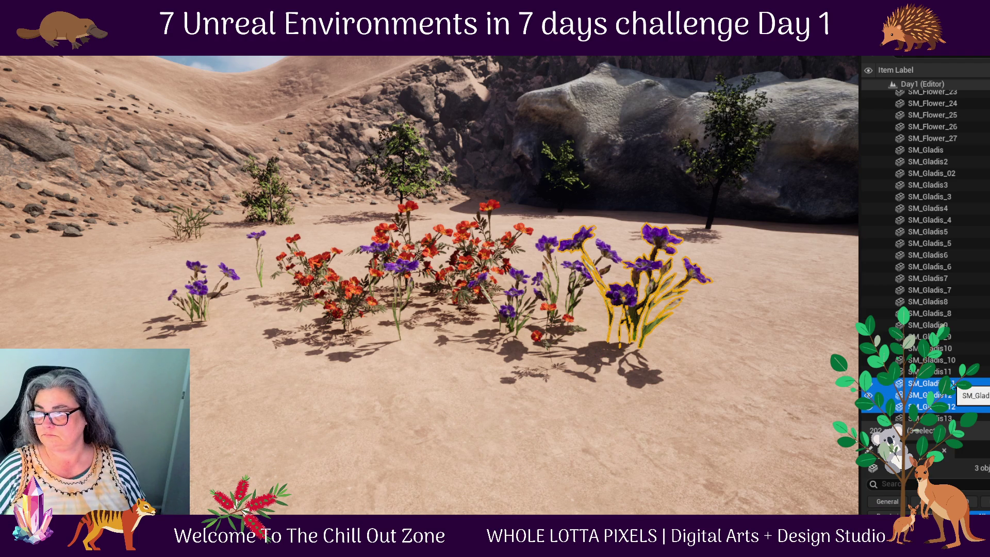
click(953, 396)
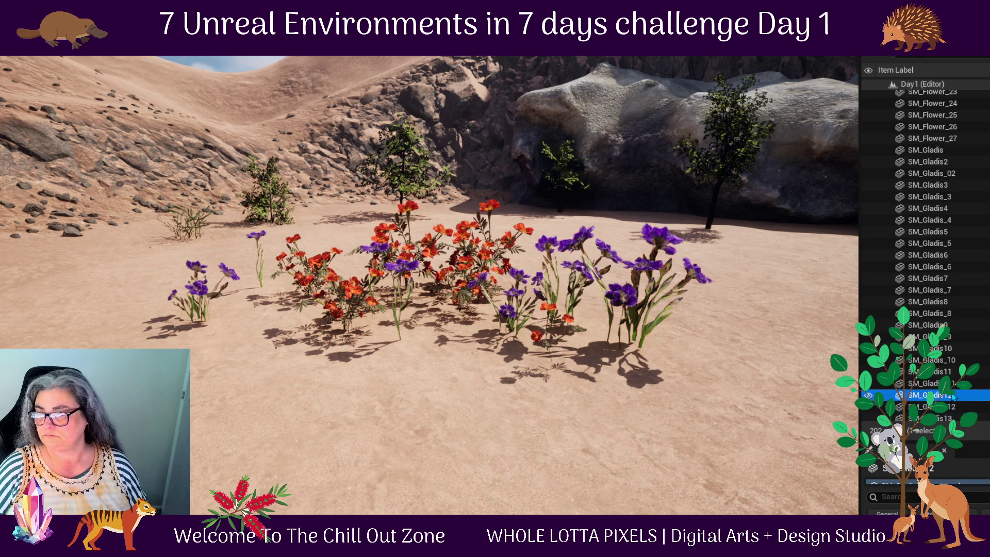
click(954, 408)
scroll(959, 412, down, 3)
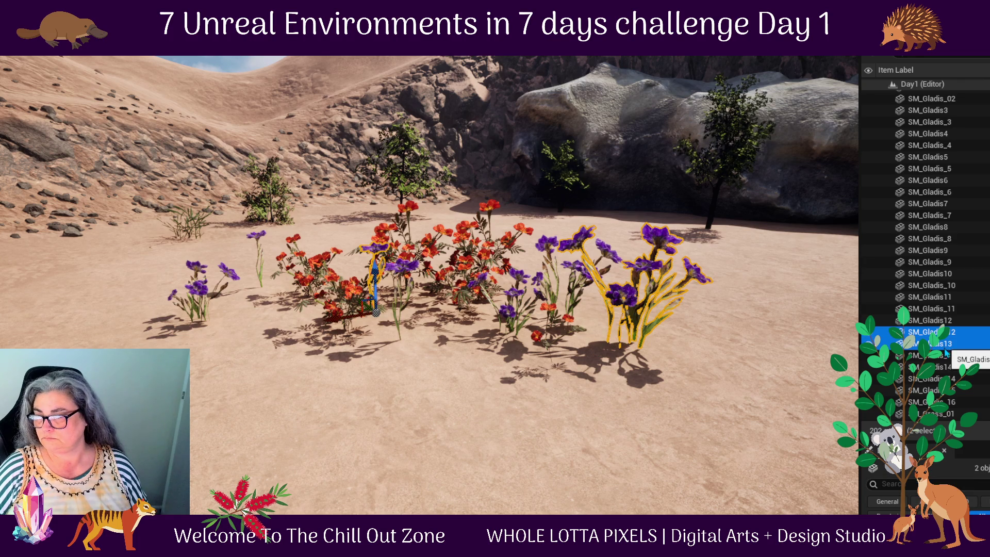
- Extend the selection through SM_Gladis_13, SM_Gladis14 and SM_Gladis_16, plus SM_Gladis11
shift+click(946, 357)
shift+click(947, 368)
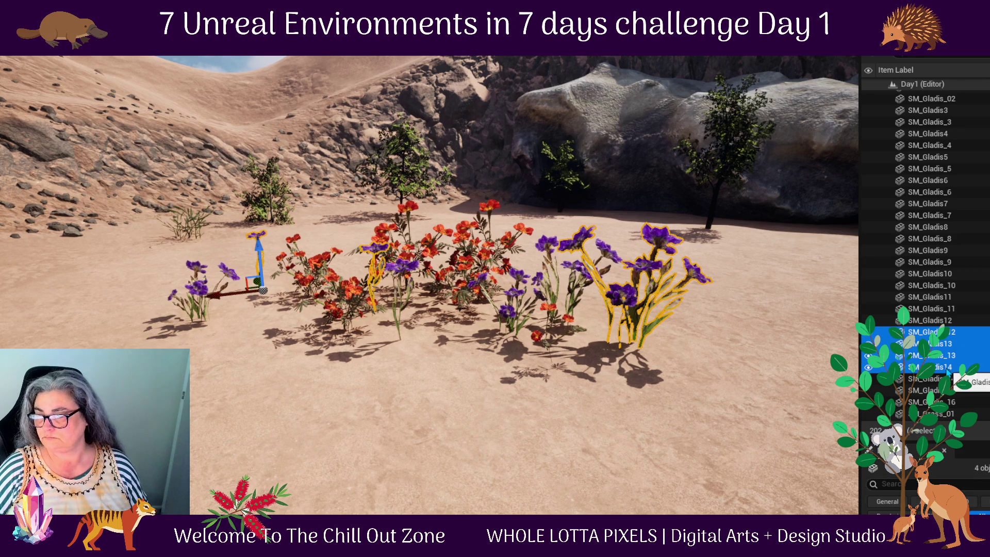
shift+click(946, 401)
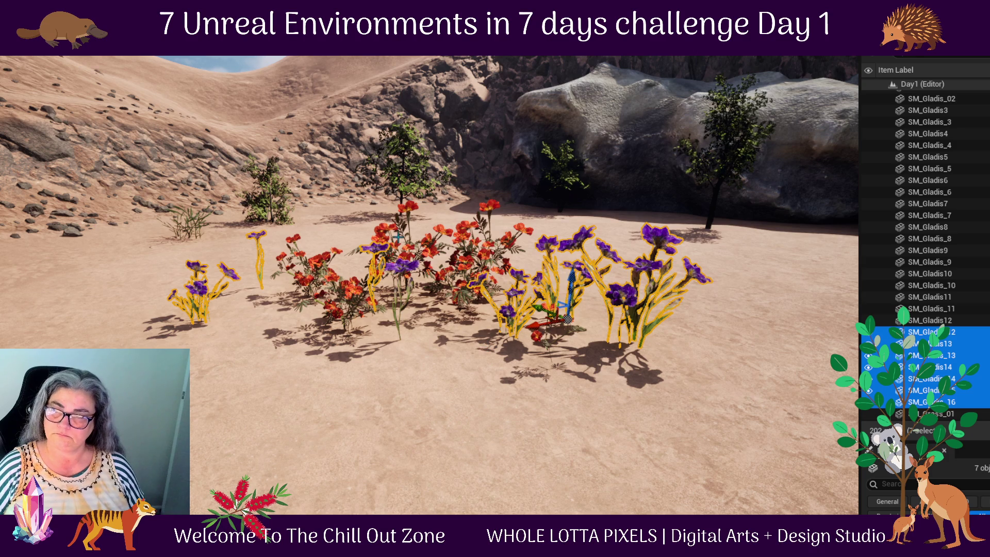
ctrl+click(400, 305)
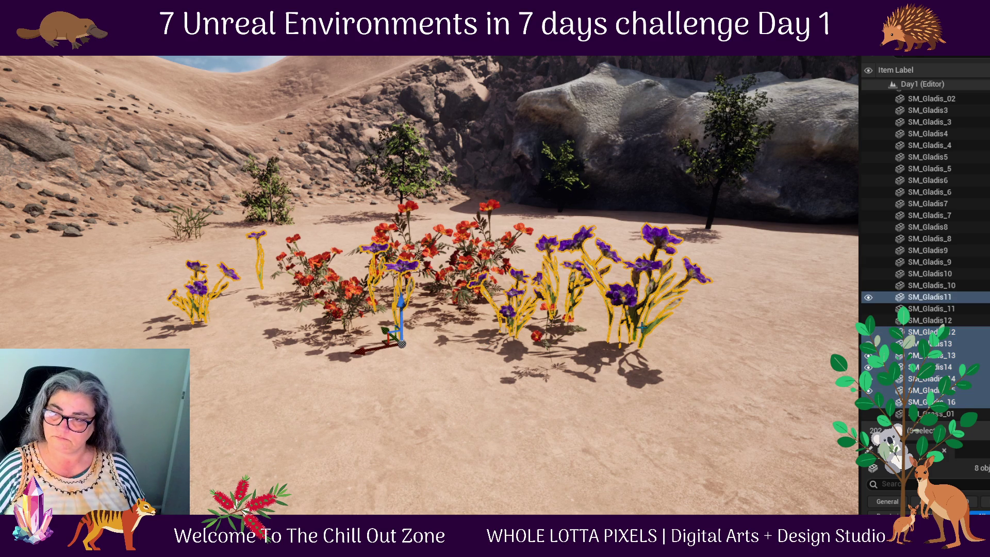
scroll(450, 339, down, 4)
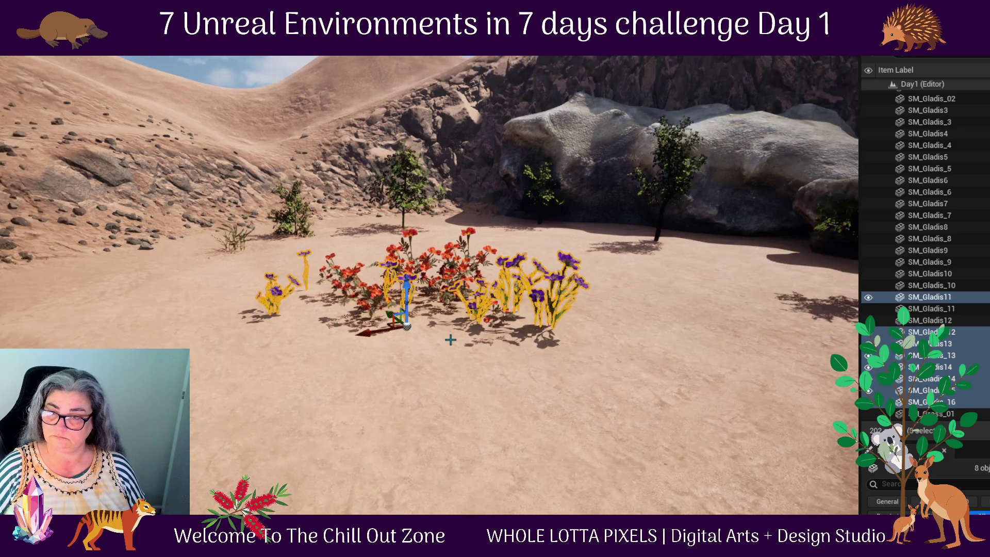
scroll(451, 339, up, 4)
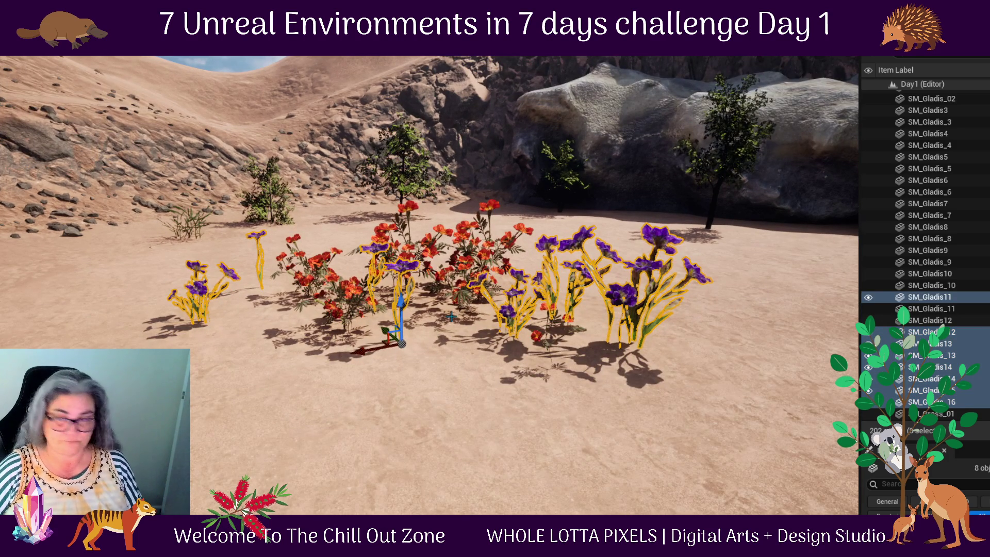
drag(414, 368, 310, 264)
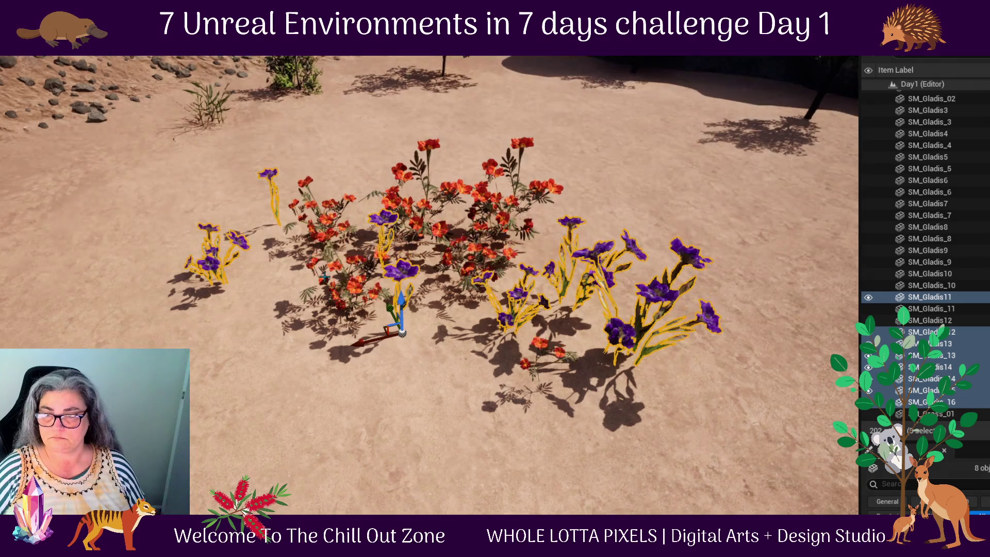
mouse_move(357, 421)
mouse_down()
mouse_move(357, 454)
mouse_move(335, 392)
mouse_up()
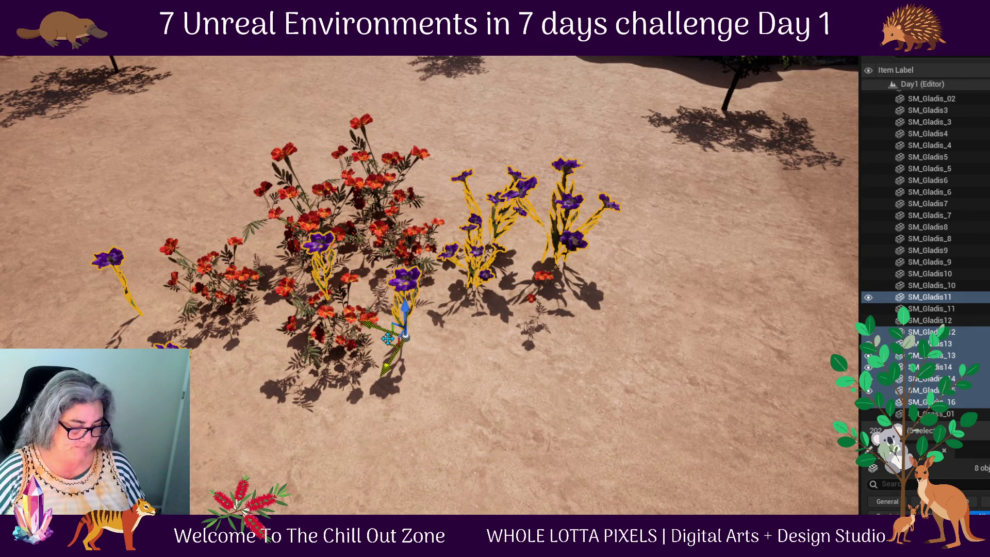
- Alt-drag copies of the purple flowers up-left and rotate them 40°
mouse_move(388, 339)
alt+mouse_down()
mouse_move(248, 191)
mouse_move(274, 141)
mouse_move(235, 160)
alt+mouse_up()
key(e)
mouse_move(206, 191)
mouse_down()
mouse_move(175, 178)
mouse_move(228, 147)
mouse_move(330, 130)
mouse_up()
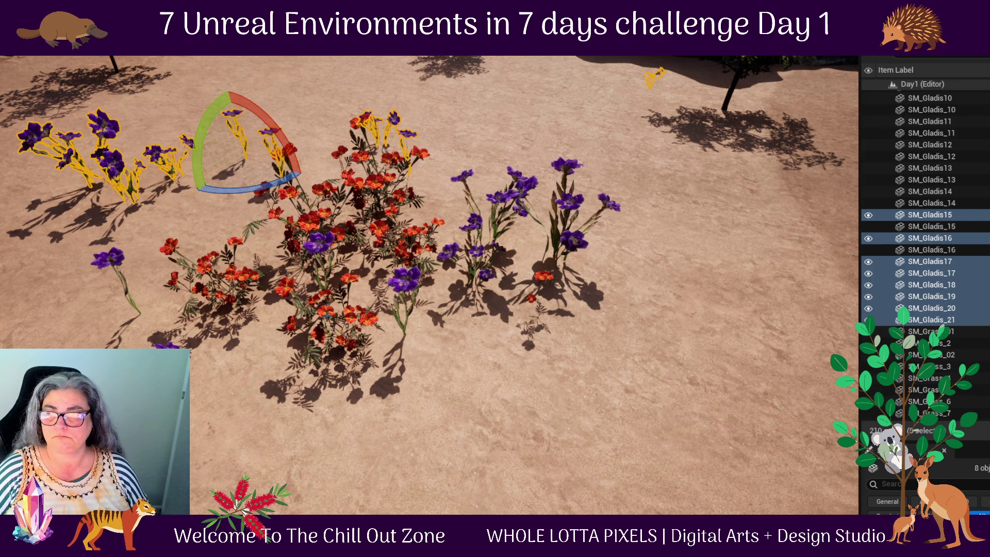
- Select red clumps SM_Flower_27, 25 and 26 plus two purple flowers, excluding the landscape
click(299, 304)
click(278, 210)
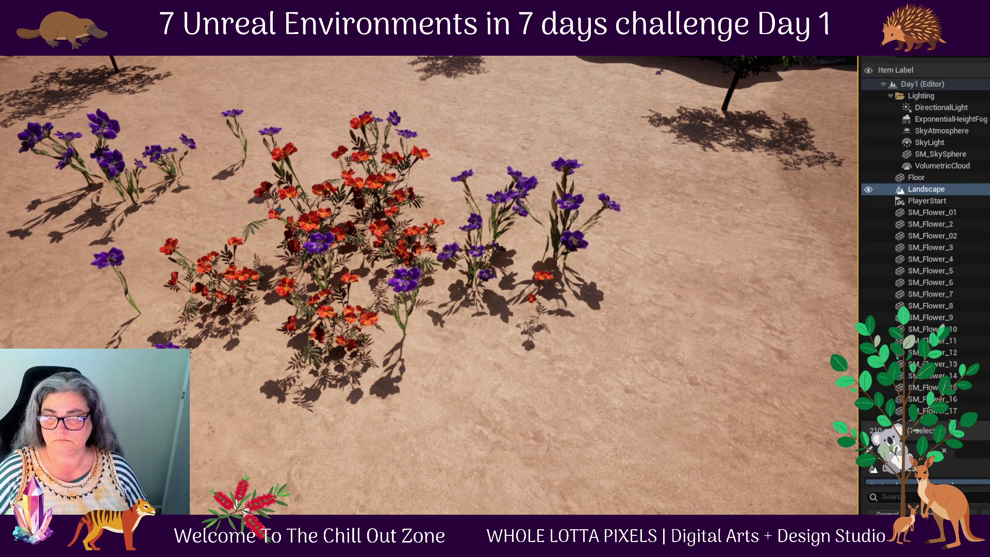
click(309, 226)
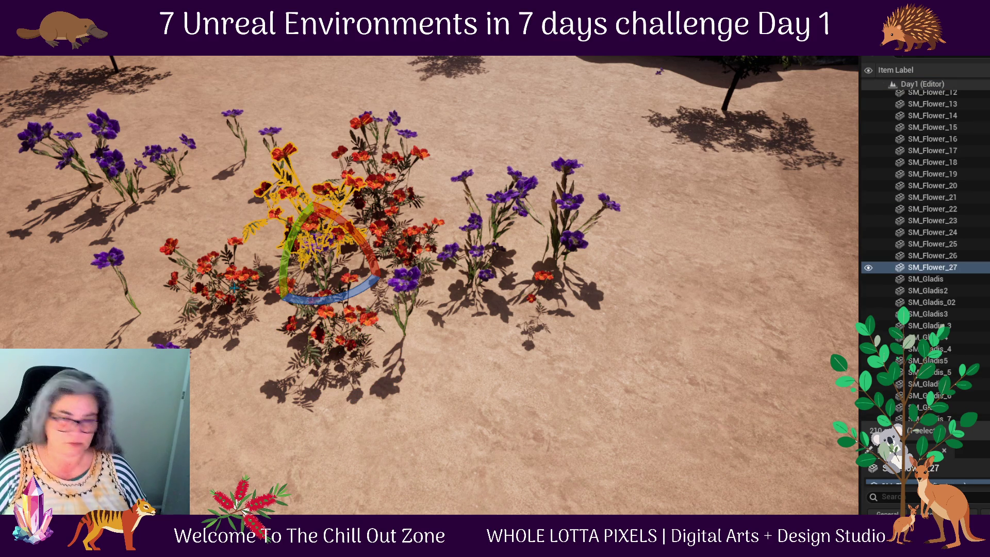
ctrl+click(201, 259)
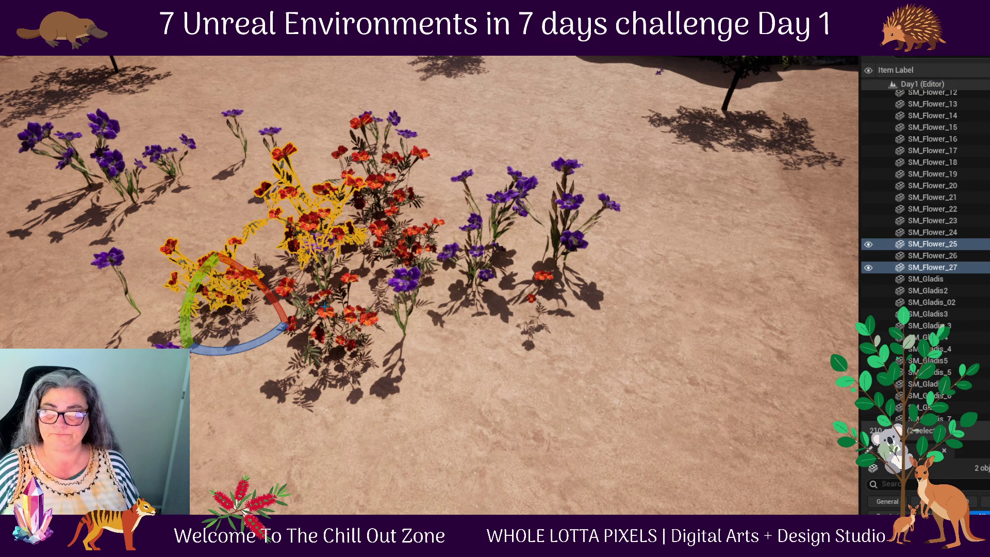
ctrl+click(316, 309)
ctrl+click(405, 283)
ctrl+click(410, 237)
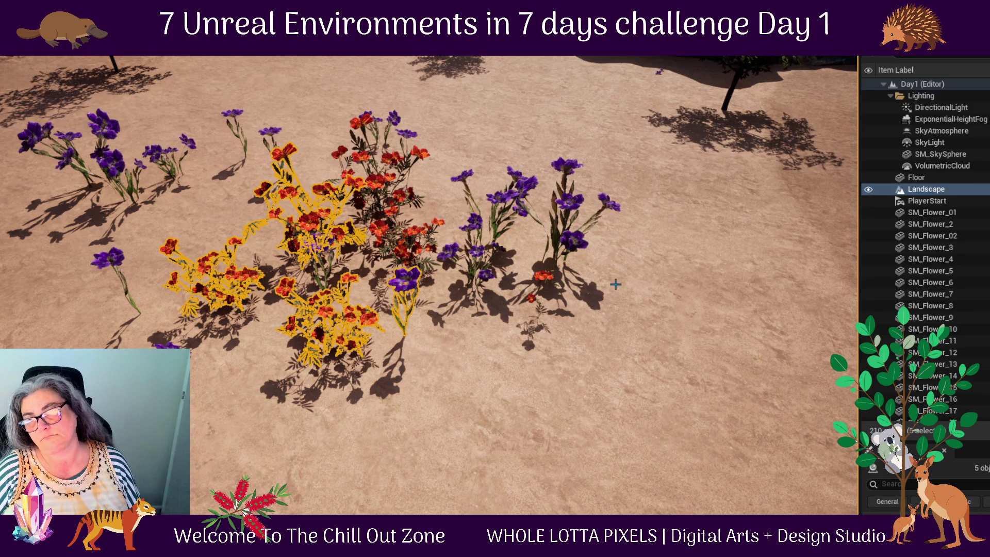
ctrl+click(939, 192)
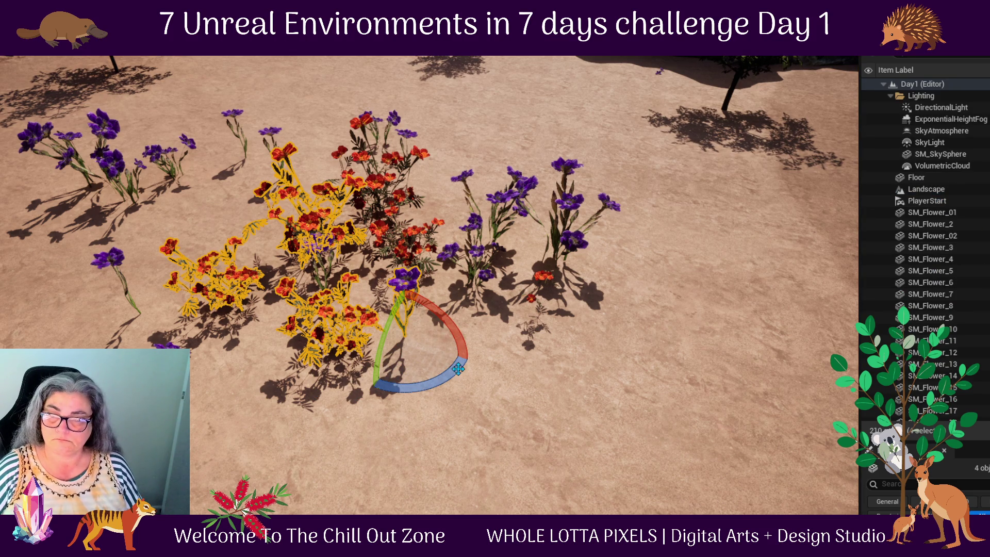
- Turn the group -30°, duplicate it, swing the copy -110° and move it up-right
mouse_move(458, 368)
mouse_down()
mouse_move(423, 392)
mouse_move(459, 380)
mouse_move(444, 390)
mouse_move(361, 400)
mouse_move(308, 362)
mouse_up()
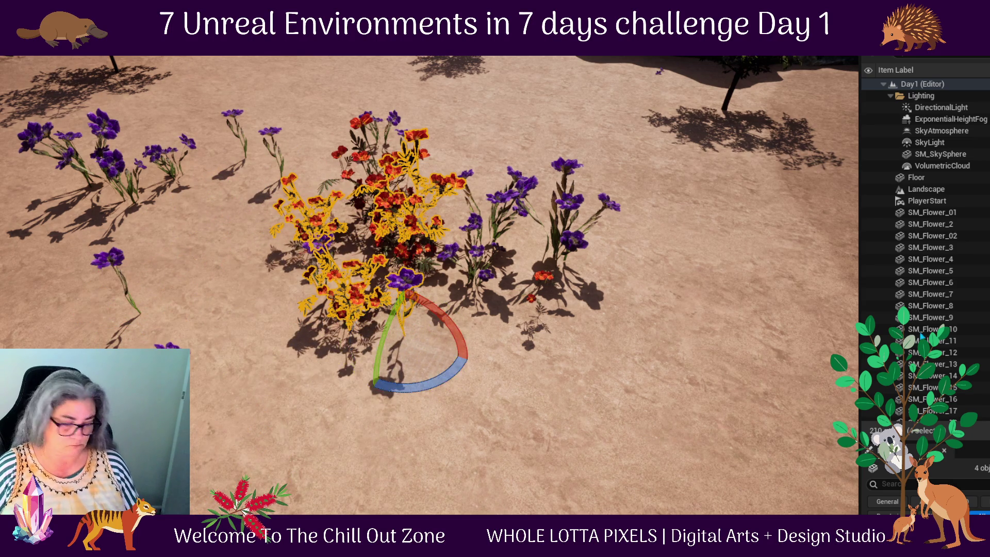
key(ctrl+d)
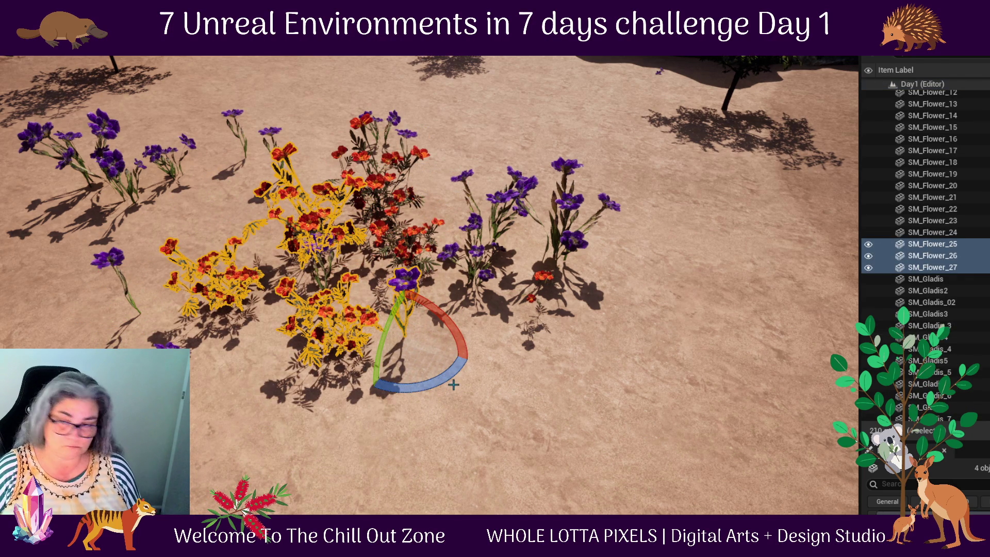
mouse_move(453, 385)
mouse_down()
mouse_move(460, 404)
mouse_move(475, 347)
mouse_move(413, 392)
mouse_move(361, 412)
mouse_up()
key(w)
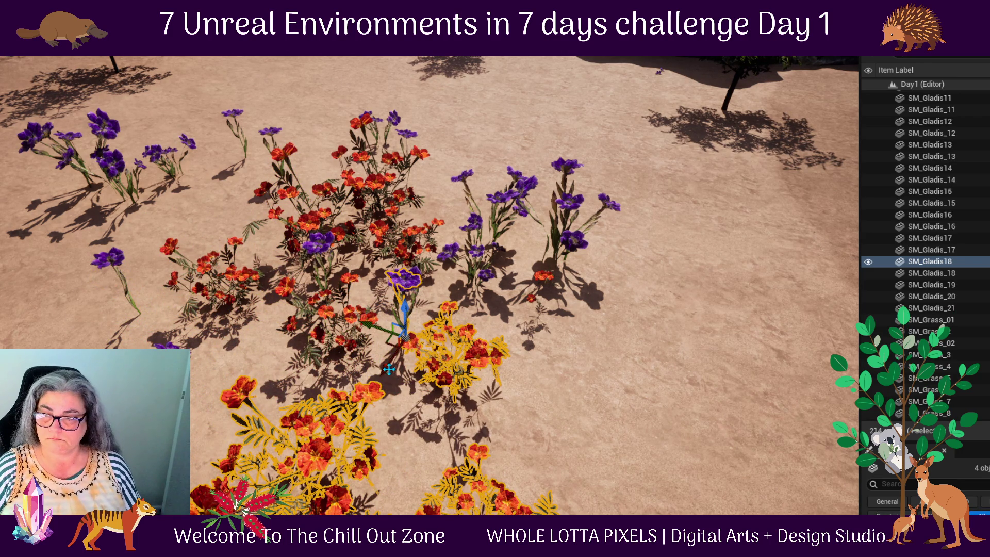
mouse_move(398, 345)
mouse_down()
mouse_move(625, 365)
mouse_move(634, 144)
mouse_move(584, 175)
mouse_move(536, 137)
mouse_move(471, 155)
mouse_move(490, 347)
mouse_move(483, 341)
mouse_up()
- Scale the selected flower clusters down uniformly
scroll(490, 335, up, 1)
scroll(557, 304, up, 2)
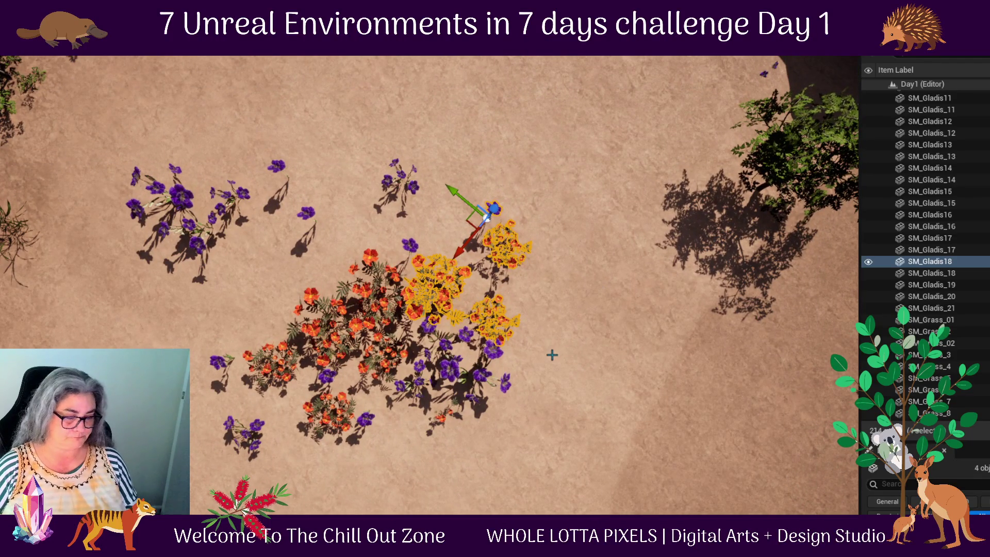
key(r)
drag(546, 305, 489, 146)
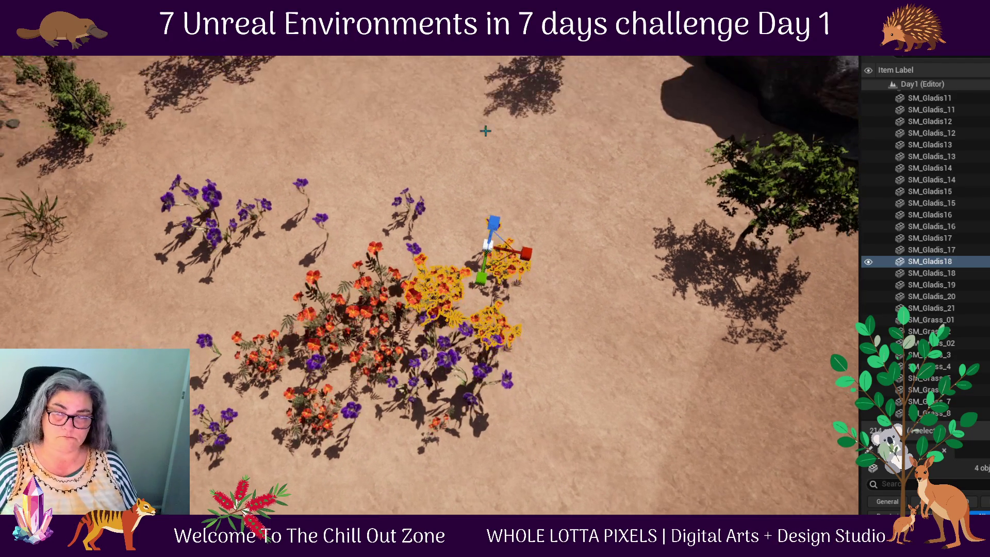
mouse_move(487, 247)
mouse_down()
mouse_move(480, 258)
mouse_move(485, 244)
mouse_up()
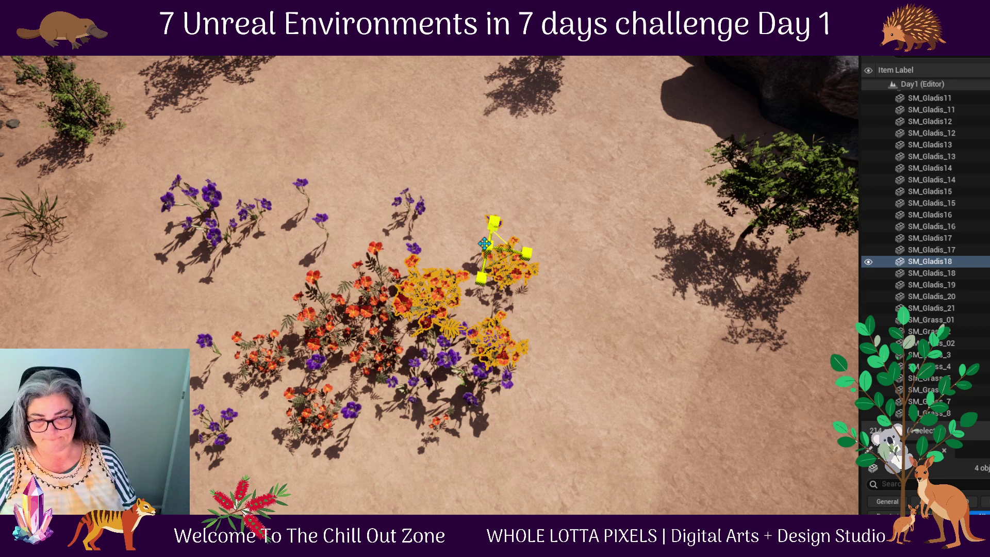
key(w)
- Alt-drag a copy of the four flowers to the left and rotate it about -40°
mouse_move(561, 327)
mouse_down()
mouse_move(562, 348)
mouse_move(522, 347)
mouse_move(555, 362)
mouse_move(584, 415)
mouse_move(697, 302)
mouse_move(700, 261)
mouse_move(574, 227)
mouse_move(652, 261)
mouse_move(642, 242)
mouse_move(666, 230)
mouse_up()
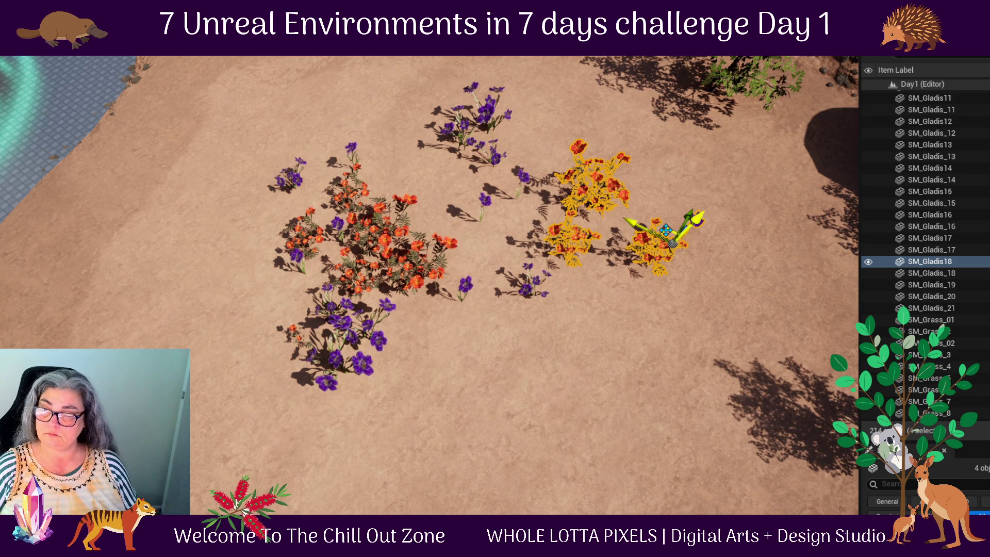
drag(734, 334, 734, 217)
mouse_move(794, 380)
alt+mouse_down()
mouse_move(505, 385)
mouse_move(516, 409)
mouse_move(432, 424)
mouse_move(332, 406)
alt+mouse_up()
key(e)
- Select six SM_Gladis flowers starting at SM_Gladis_15 and Alt-rotate copies about 20°
click(299, 304)
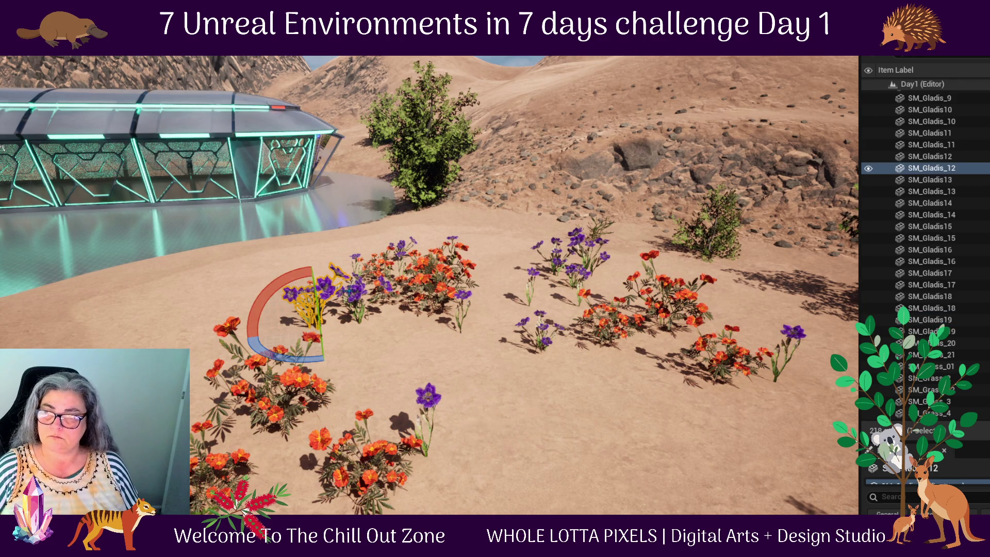
click(356, 290)
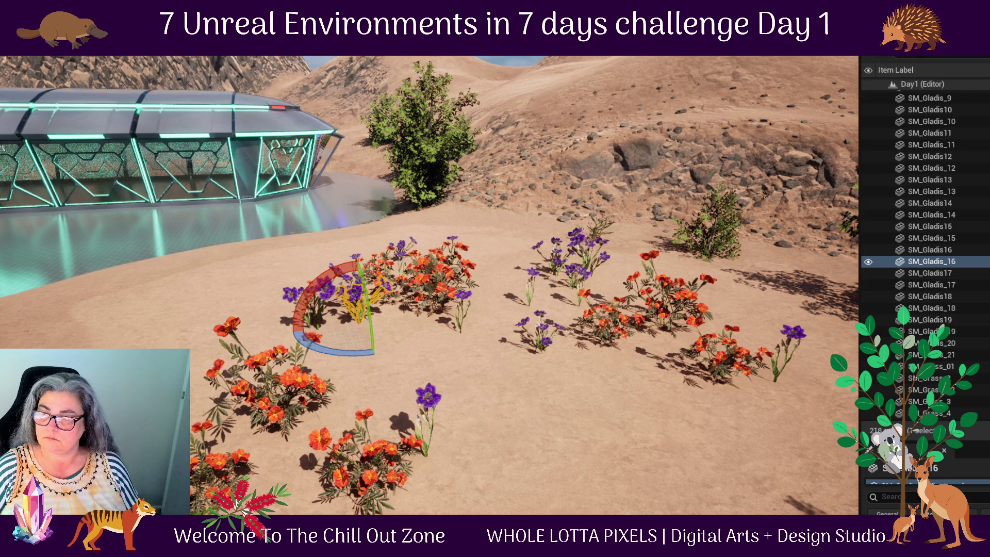
click(954, 241)
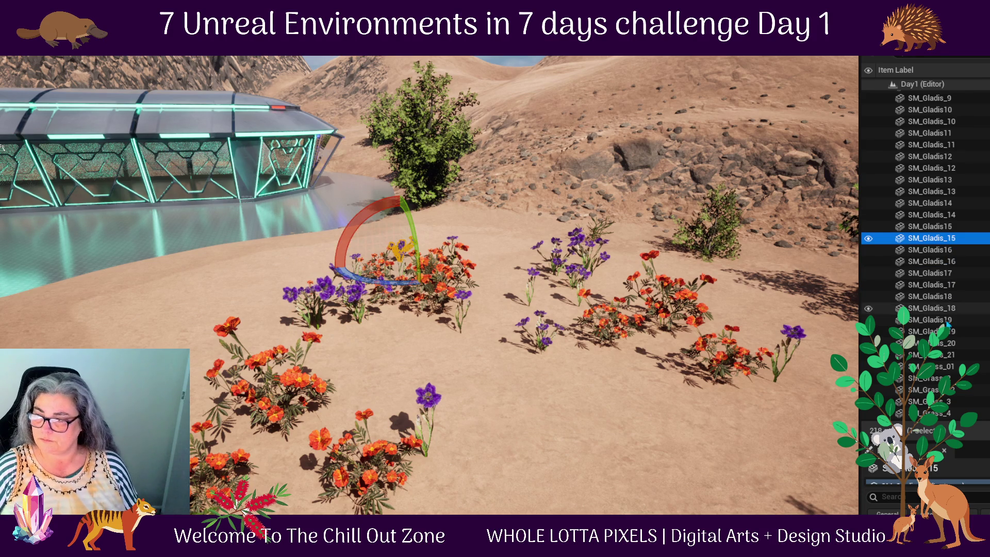
shift+click(938, 305)
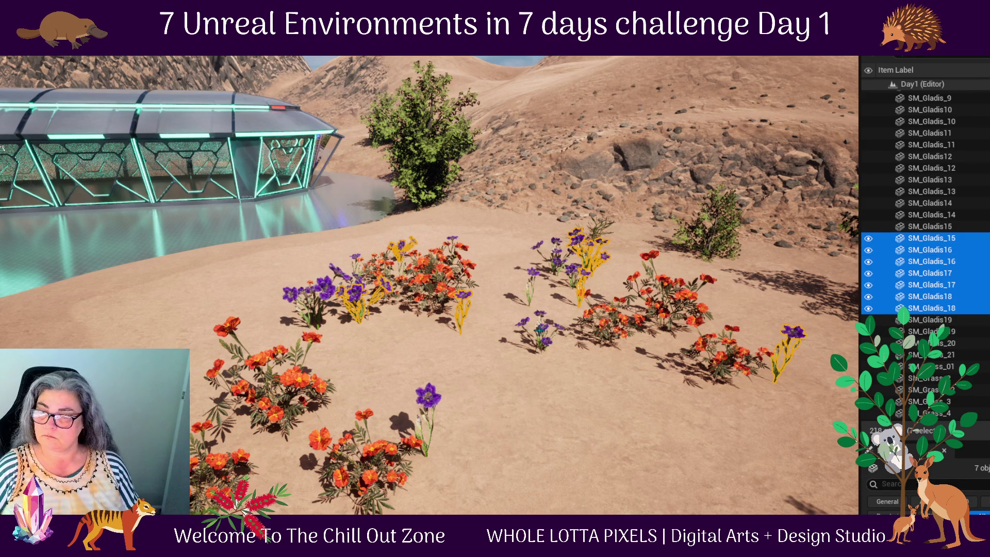
ctrl+click(954, 310)
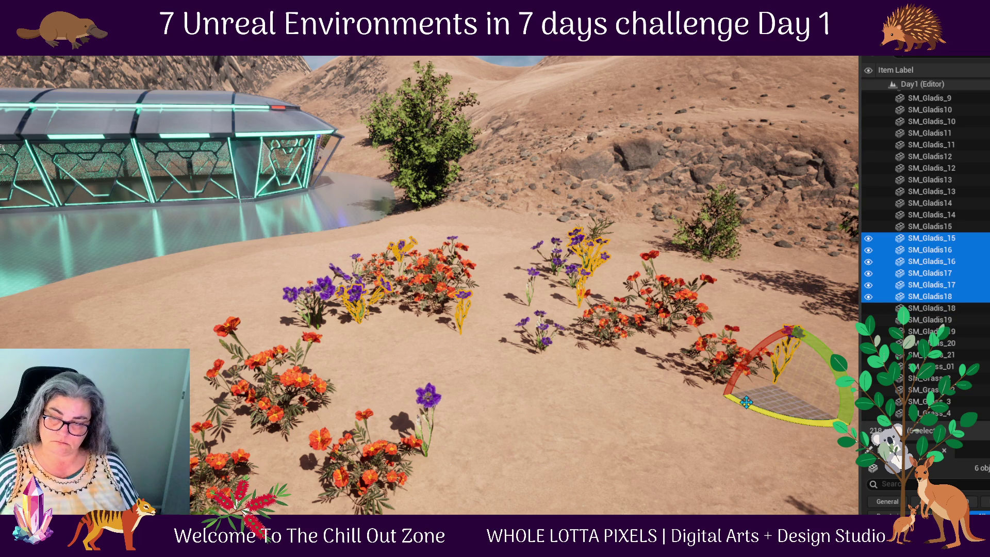
drag(746, 402, 566, 358)
- Move the selected flower cluster up and to the right across the sand
scroll(565, 358, down, 3)
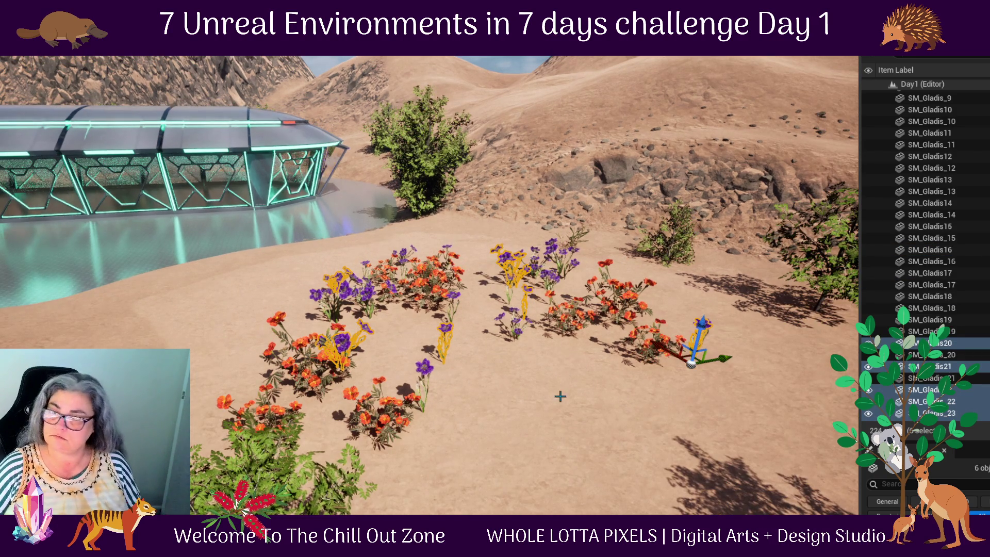
key(w)
scroll(686, 389, up, 3)
scroll(708, 410, up, 2)
mouse_move(832, 116)
mouse_down()
mouse_move(644, 121)
mouse_move(832, 117)
mouse_up()
mouse_move(196, 361)
mouse_down()
mouse_move(222, 296)
mouse_move(170, 309)
mouse_move(191, 279)
mouse_move(322, 308)
mouse_up()
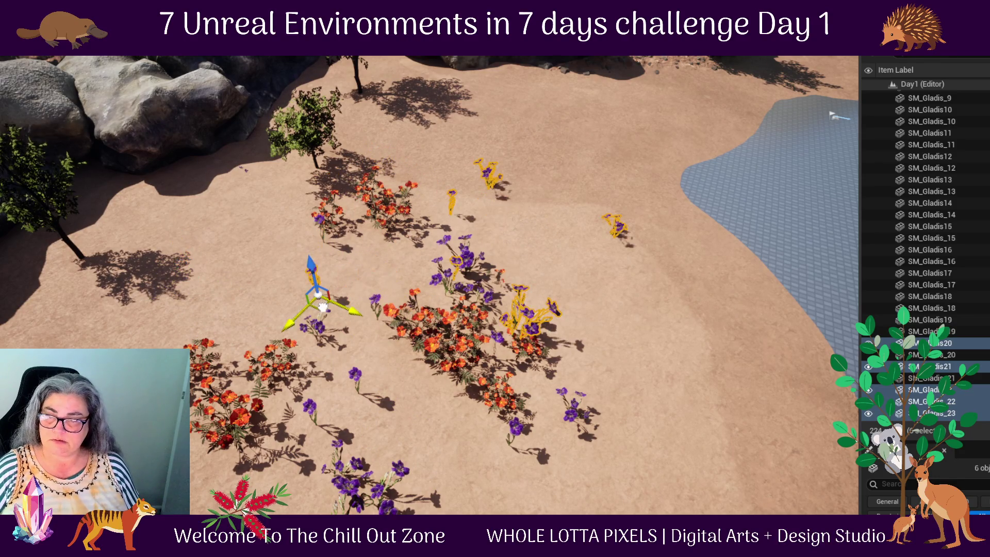
scroll(565, 347, down, 3)
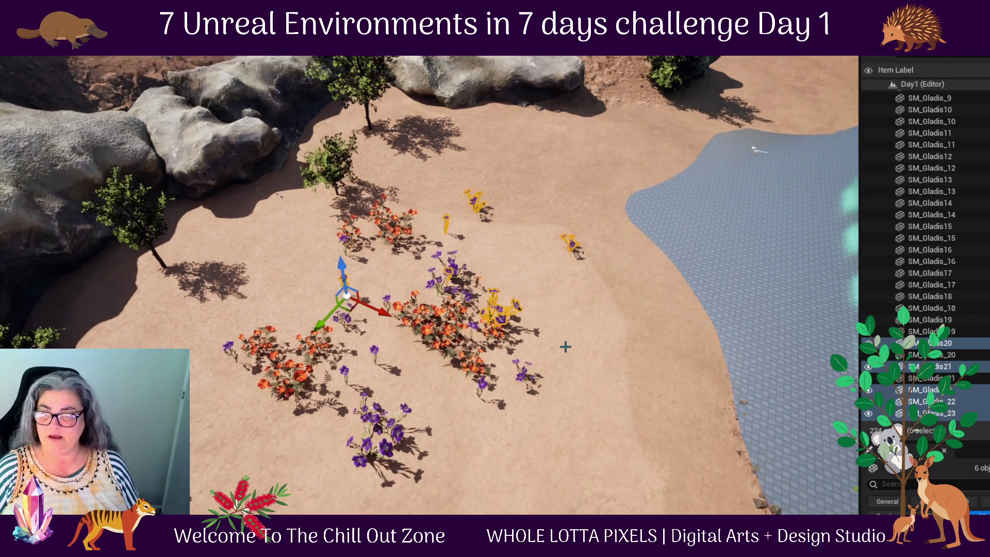
mouse_move(566, 348)
mouse_down()
mouse_move(562, 310)
mouse_move(565, 330)
mouse_up()
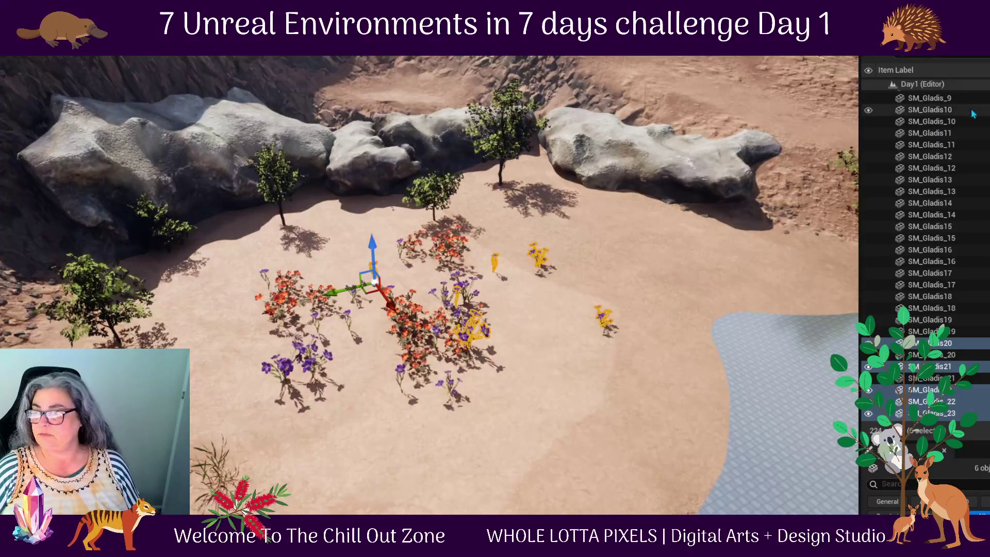
scroll(973, 114, up, 8)
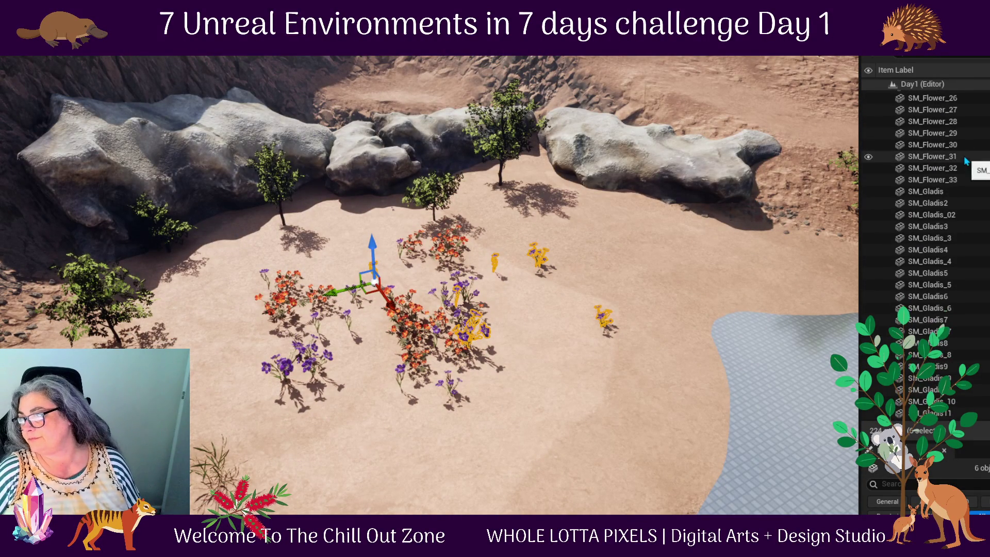
- Select all 31 flower actors from SM_Flower_01 to SM_Flower_30 in the Outliner
click(935, 146)
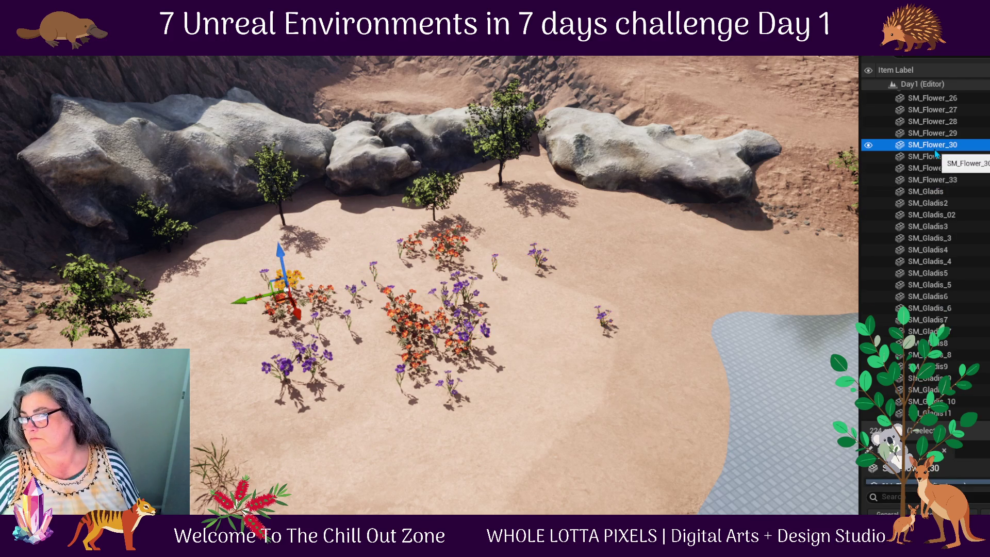
scroll(935, 155, up, 8)
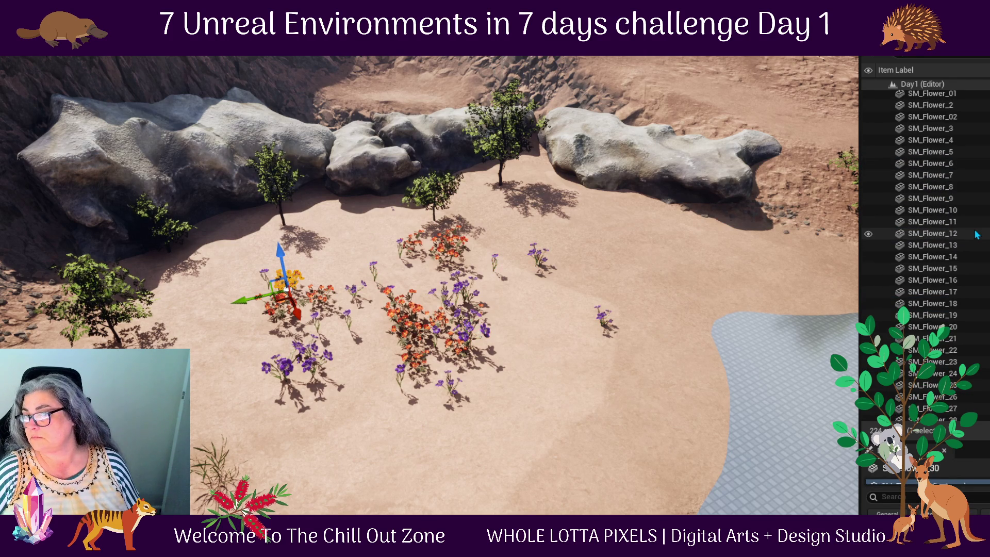
scroll(977, 235, up, 1)
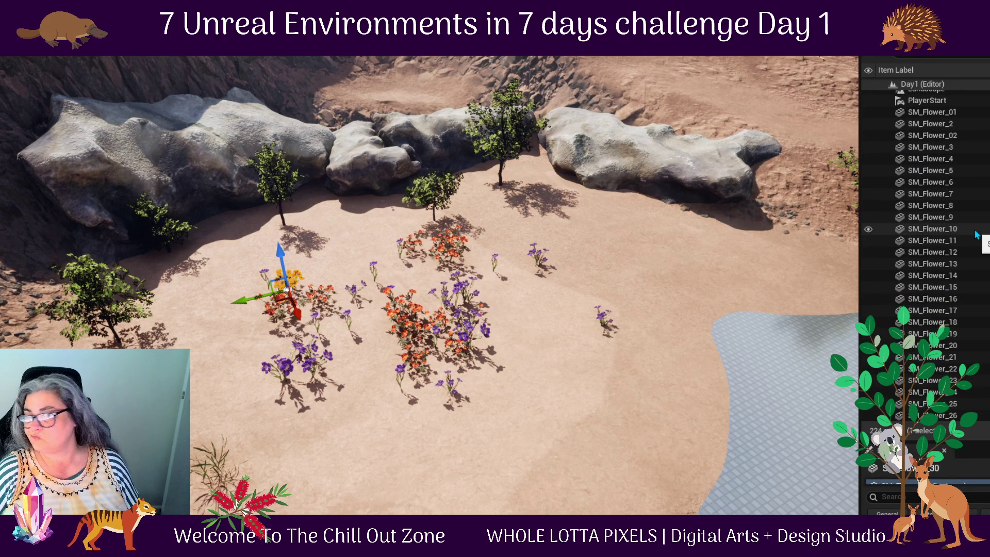
scroll(977, 235, up, 3)
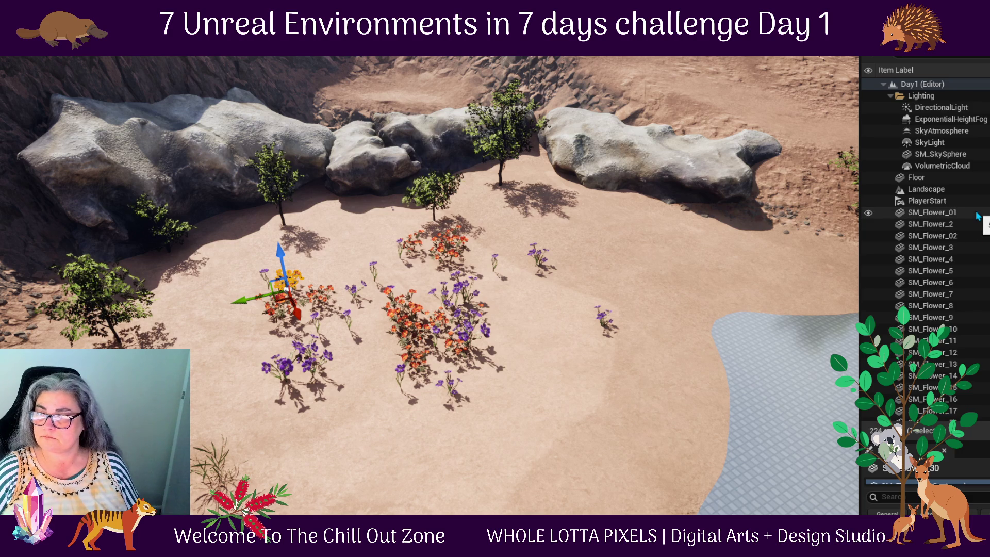
shift+click(977, 216)
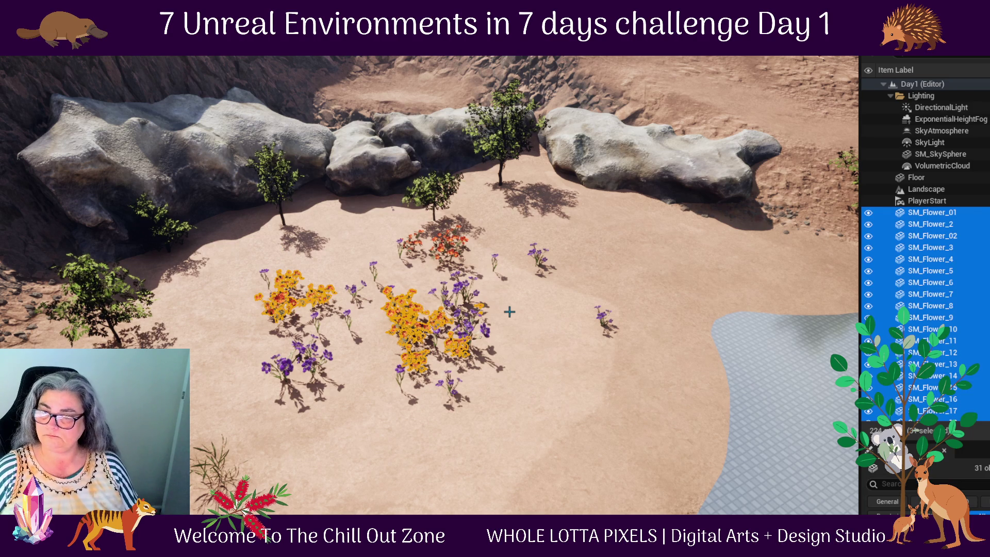
scroll(510, 311, down, 10)
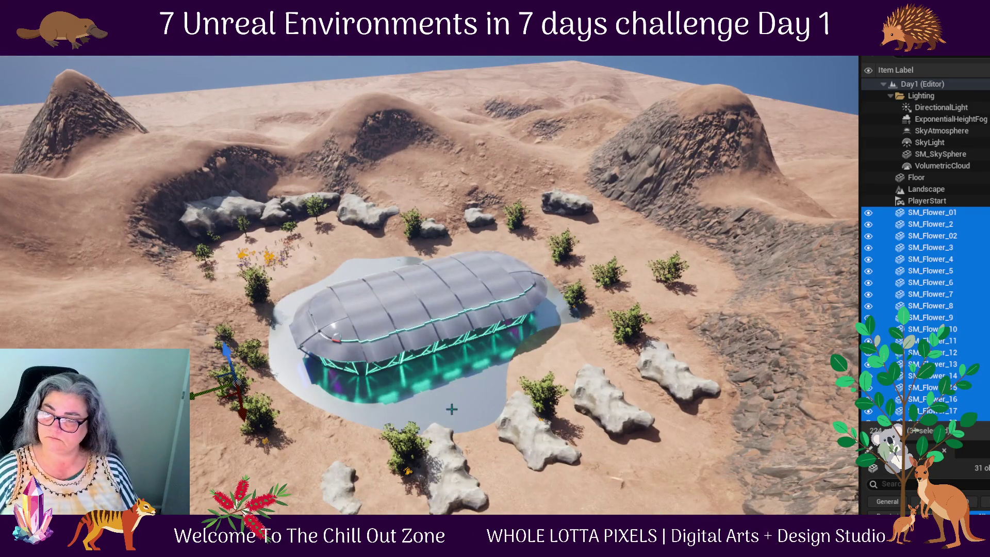
- Delete the 31 flower actors and the grass actors SM_Grass_10 through SM_Grass_22
drag(703, 317, 767, 200)
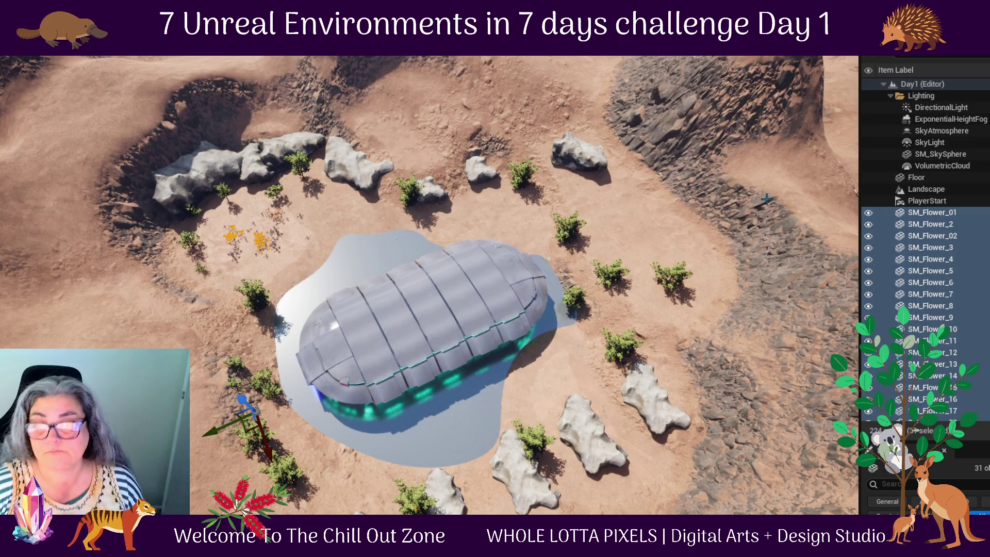
key(Delete)
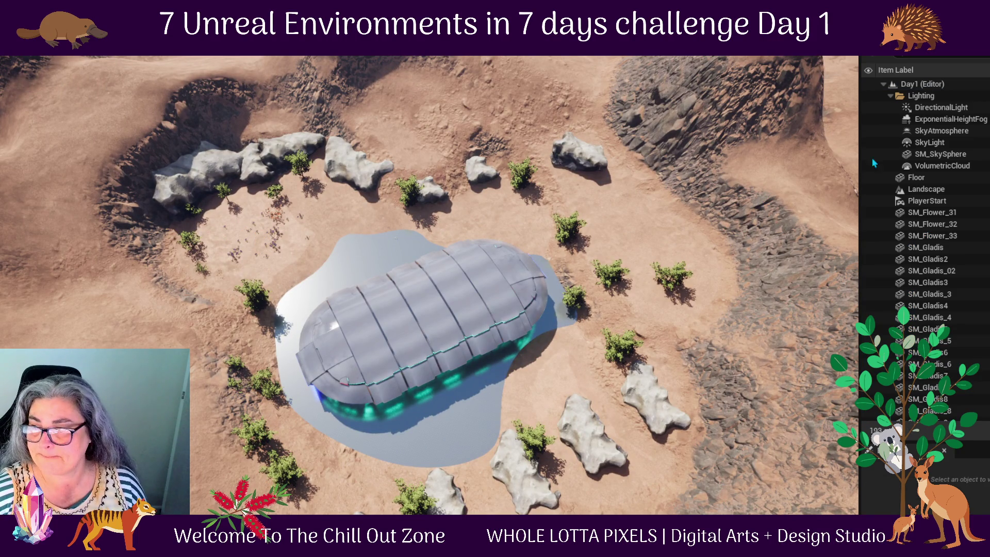
click(932, 213)
scroll(970, 310, down, 8)
scroll(976, 333, down, 7)
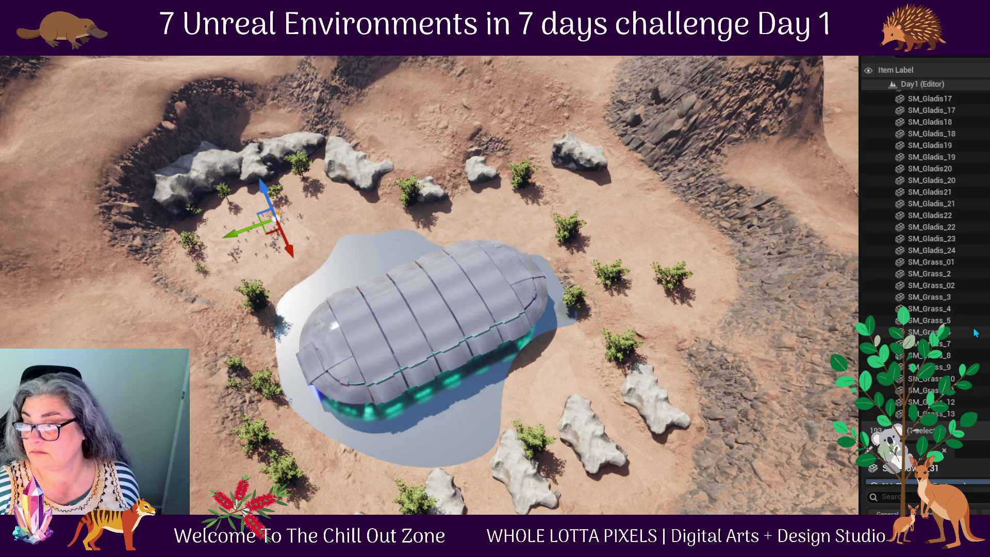
scroll(976, 333, down, 1)
scroll(976, 333, down, 7)
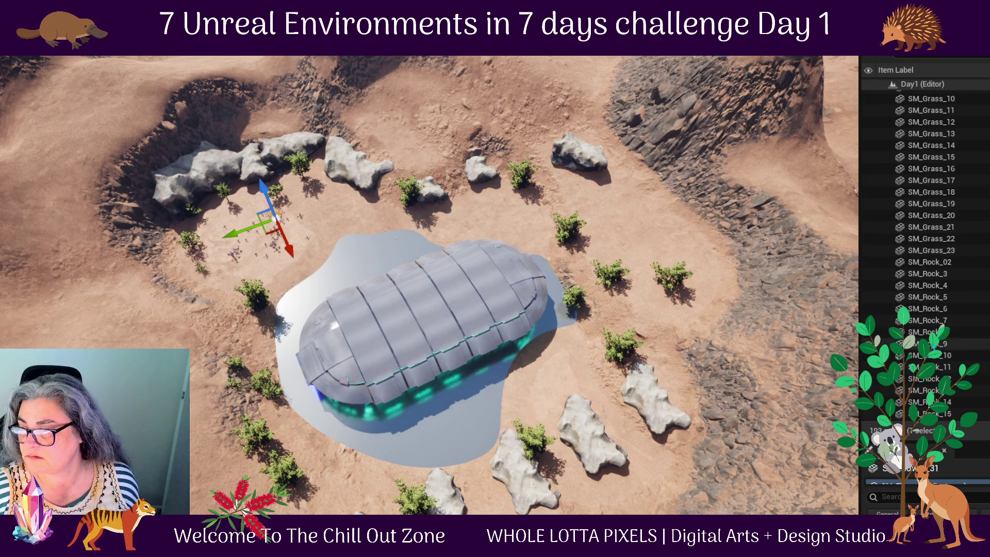
shift+click(944, 240)
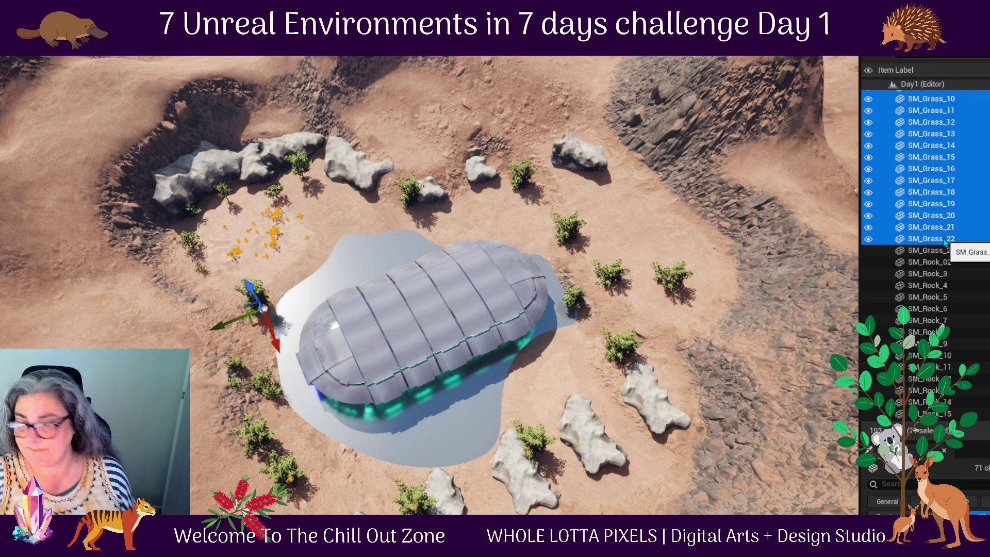
key(Delete)
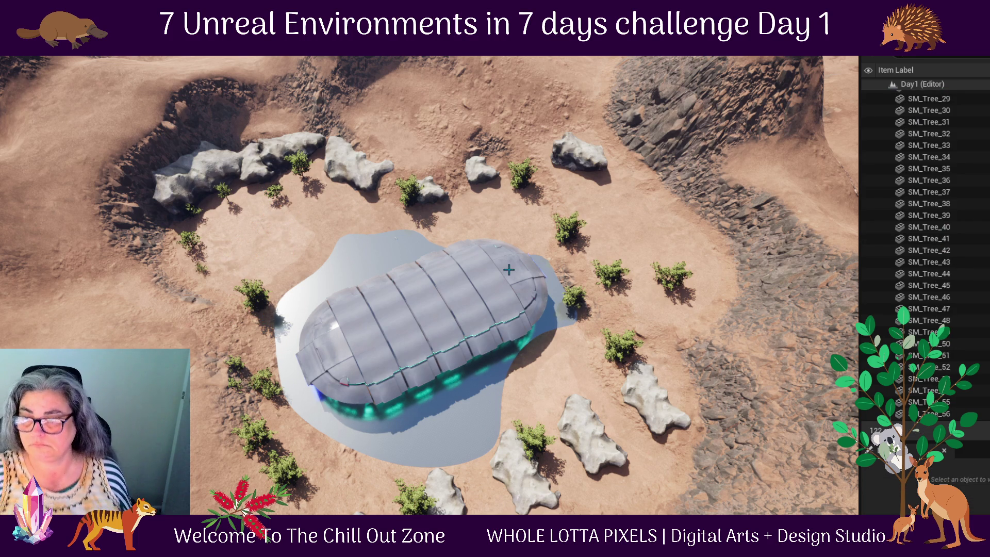
- Switch the editor into Foliage painting mode from the mode list
scroll(959, 279, up, 5)
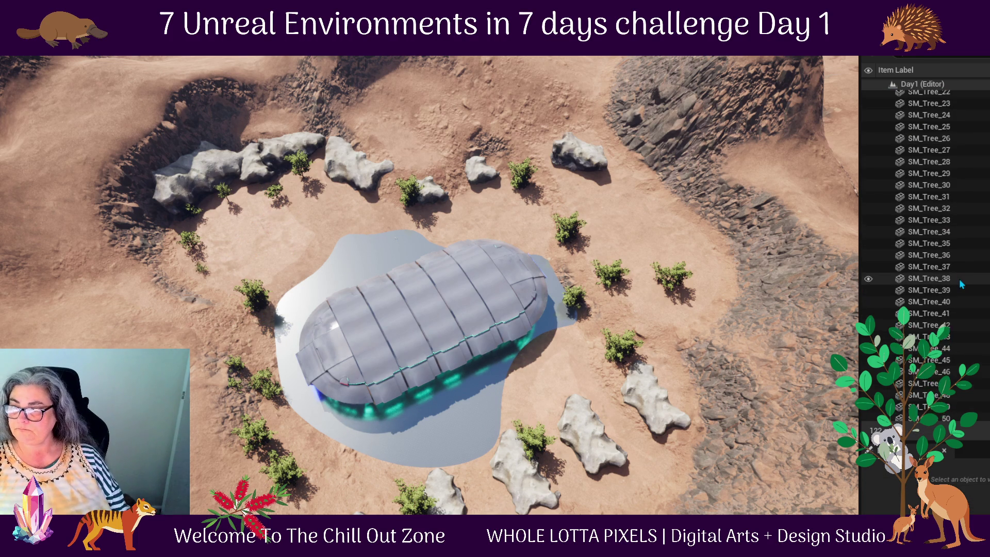
scroll(960, 282, up, 10)
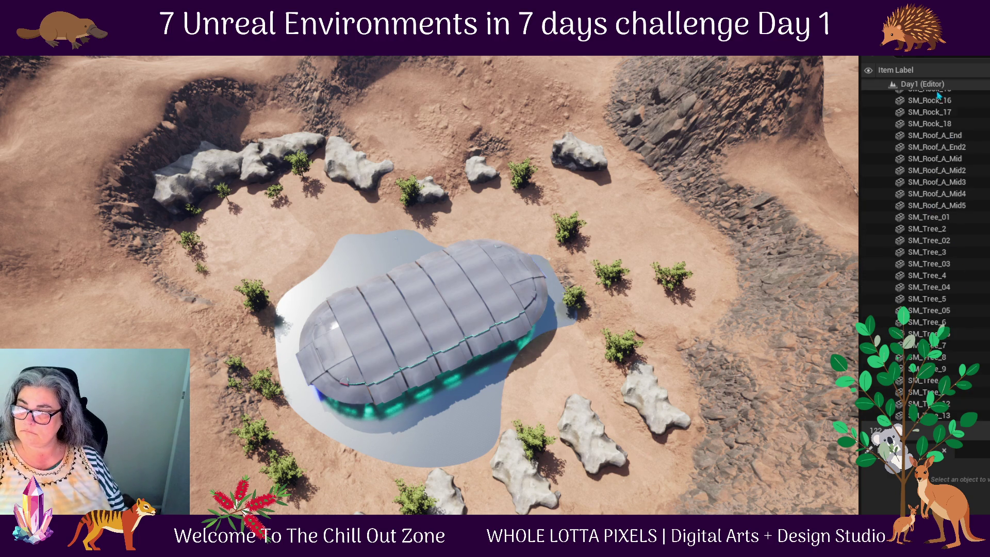
click(928, 218)
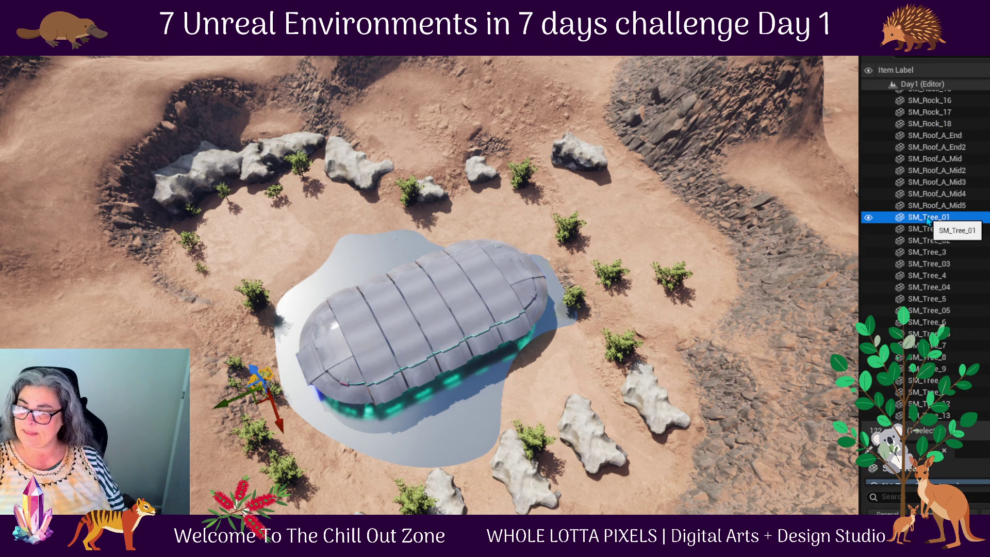
scroll(928, 247, down, 7)
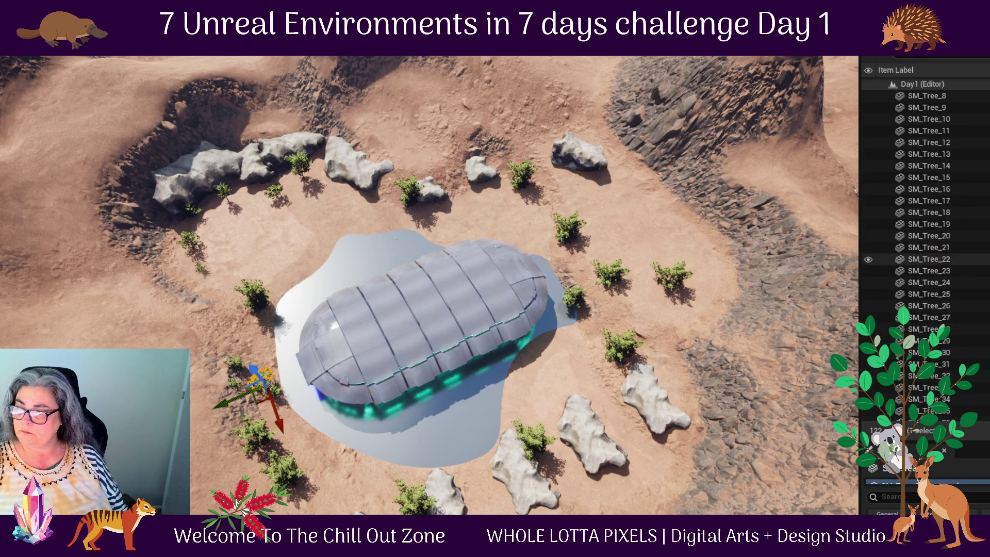
scroll(928, 248, down, 15)
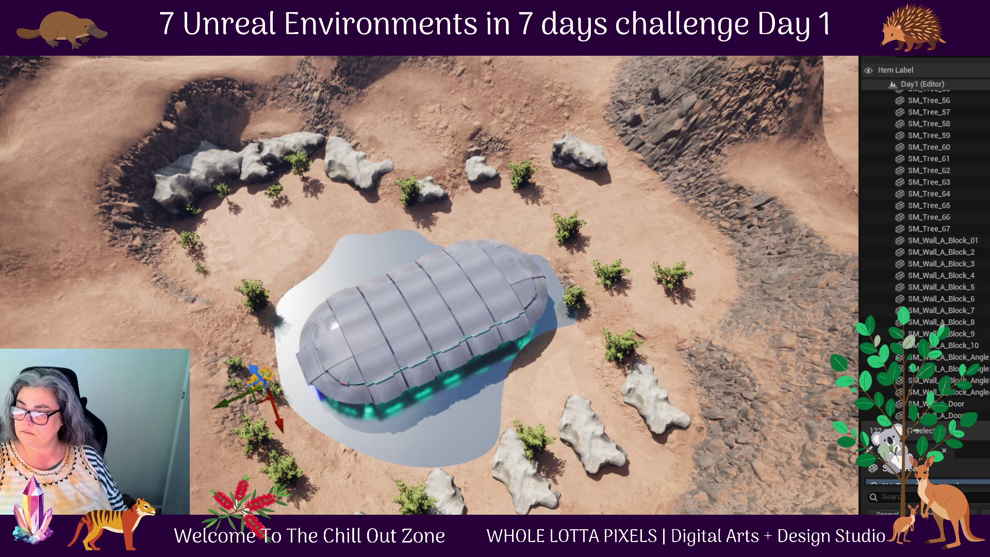
scroll(413, 188, up, 1)
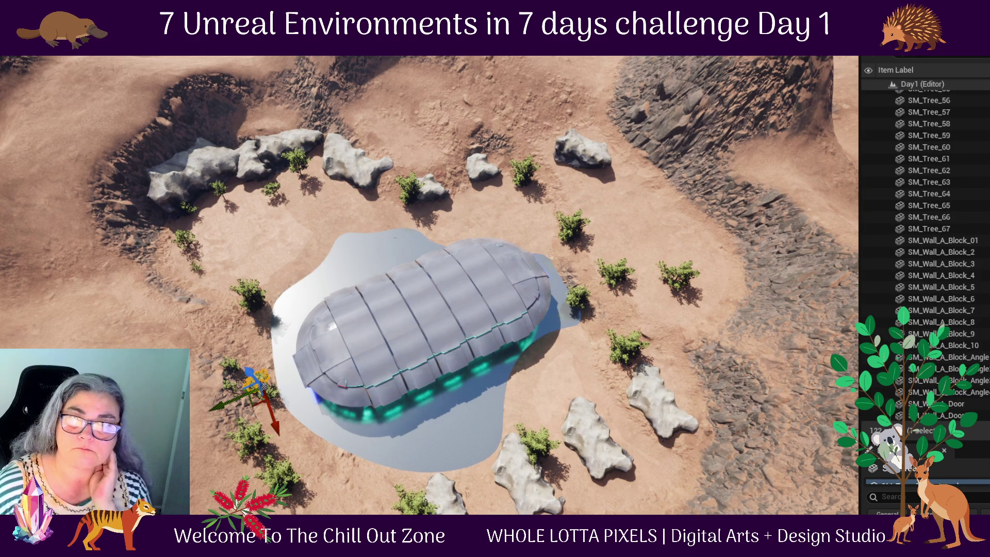
click(72, 49)
click(72, 57)
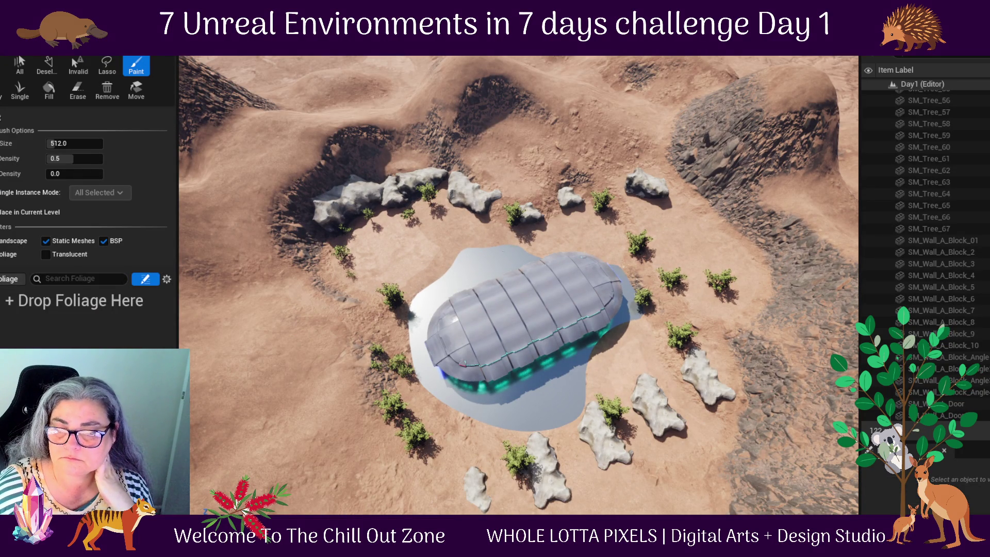
- Browse the Content Browser to Day1 > Modular_Sci_Fi > Meshes > Plants
key(ctrl+space)
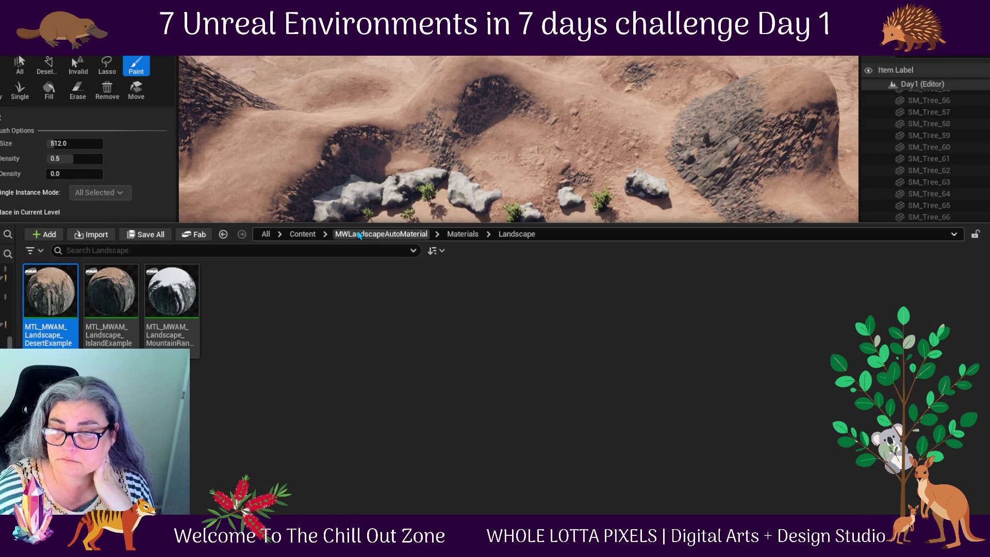
click(303, 236)
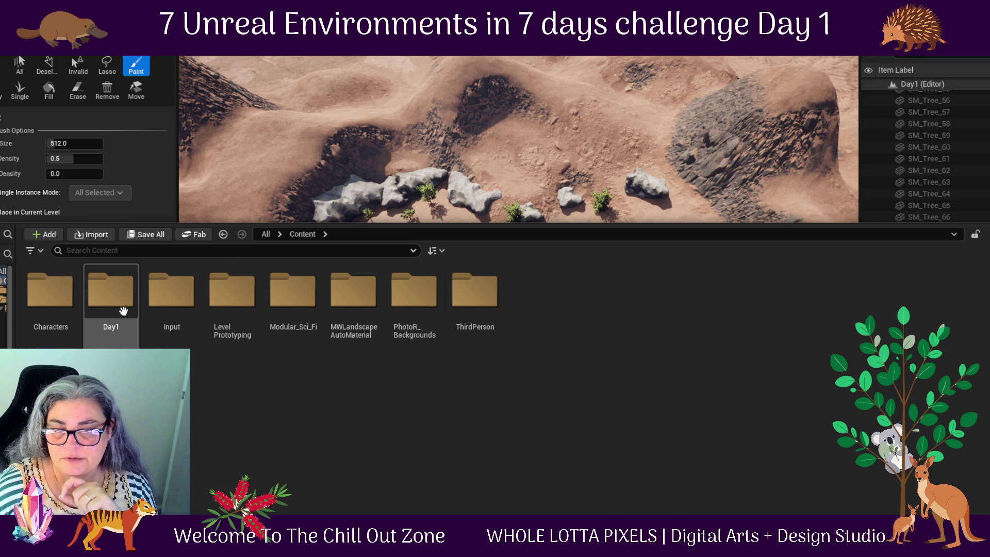
double_click(105, 302)
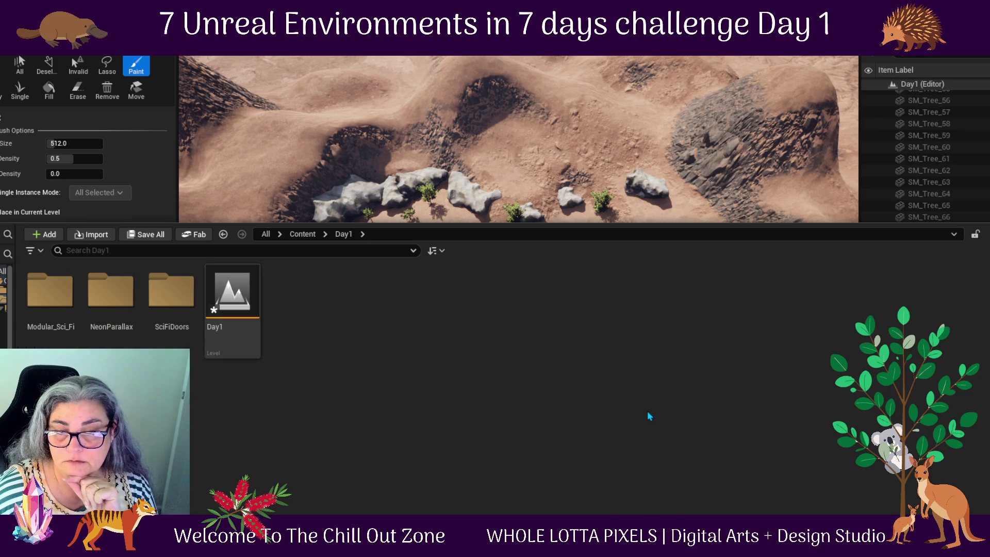
double_click(50, 291)
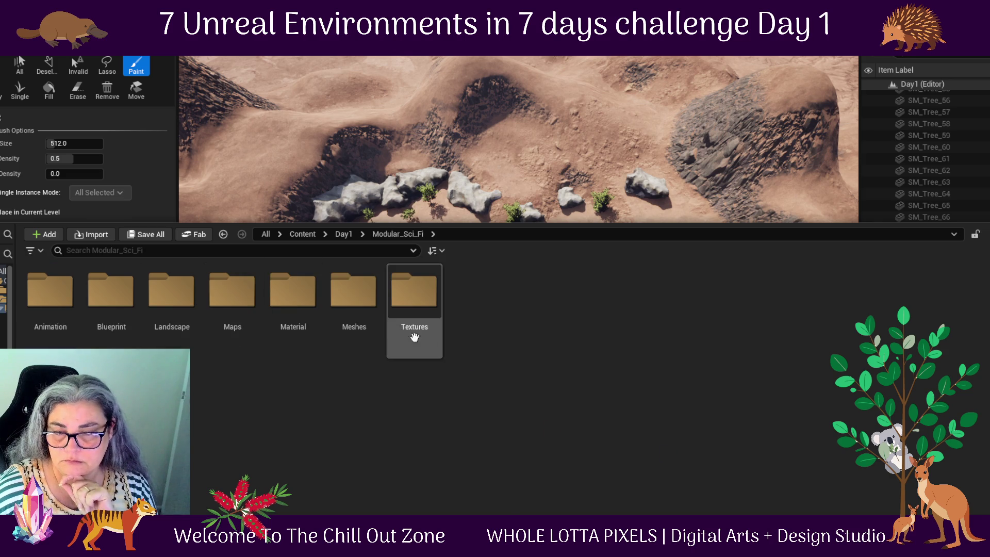
double_click(361, 315)
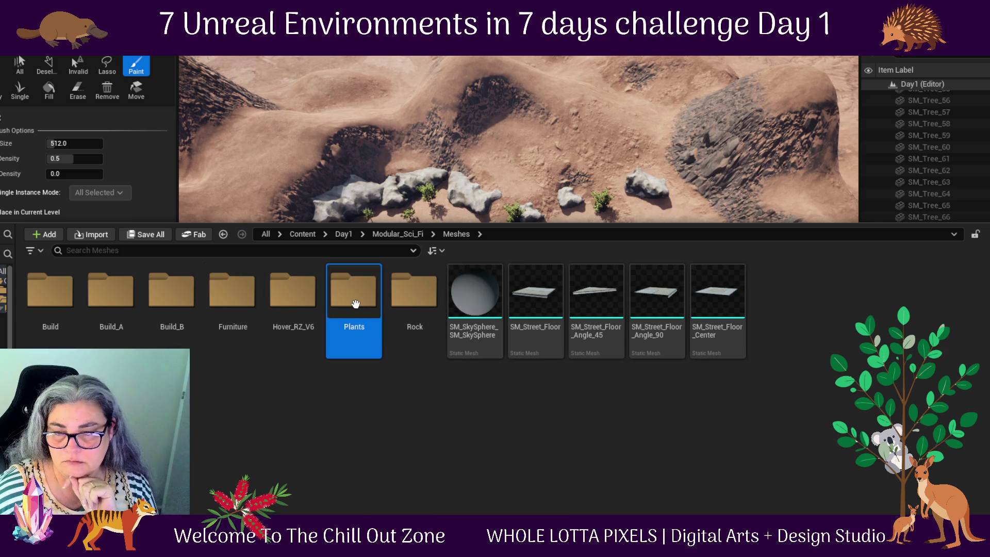
double_click(355, 314)
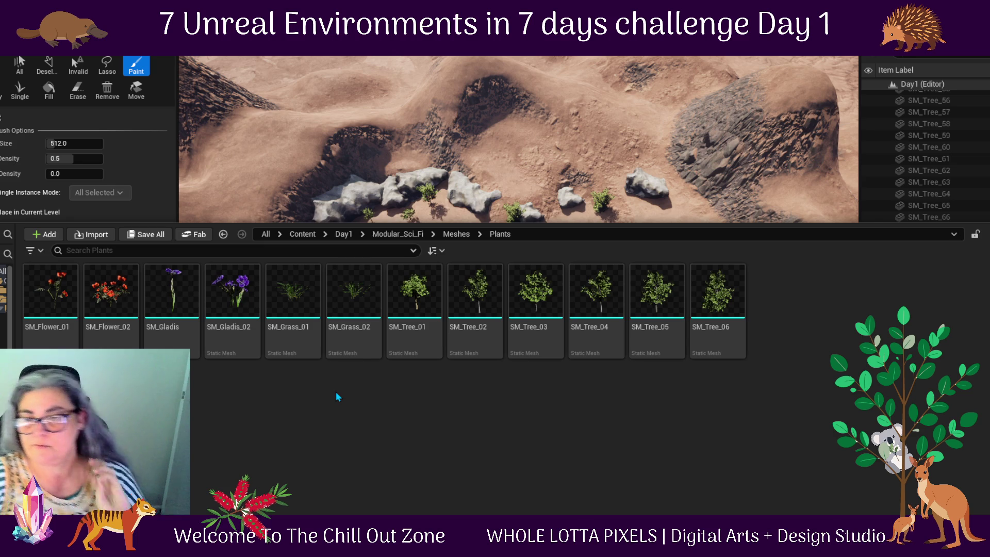
- Select SM_Flower_01 through SM_Grass_02 and drag them in as foliage types
mouse_move(356, 294)
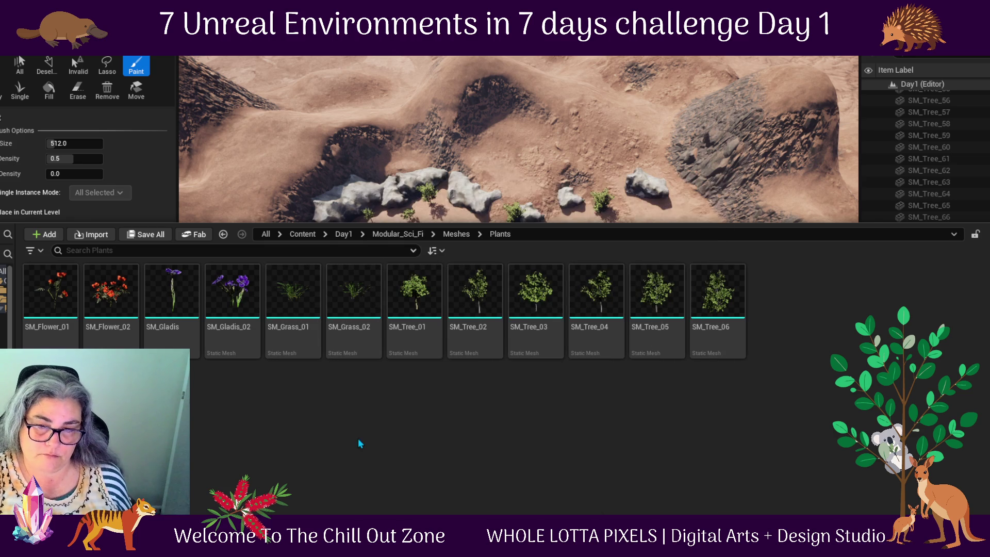
click(360, 351)
shift+click(69, 309)
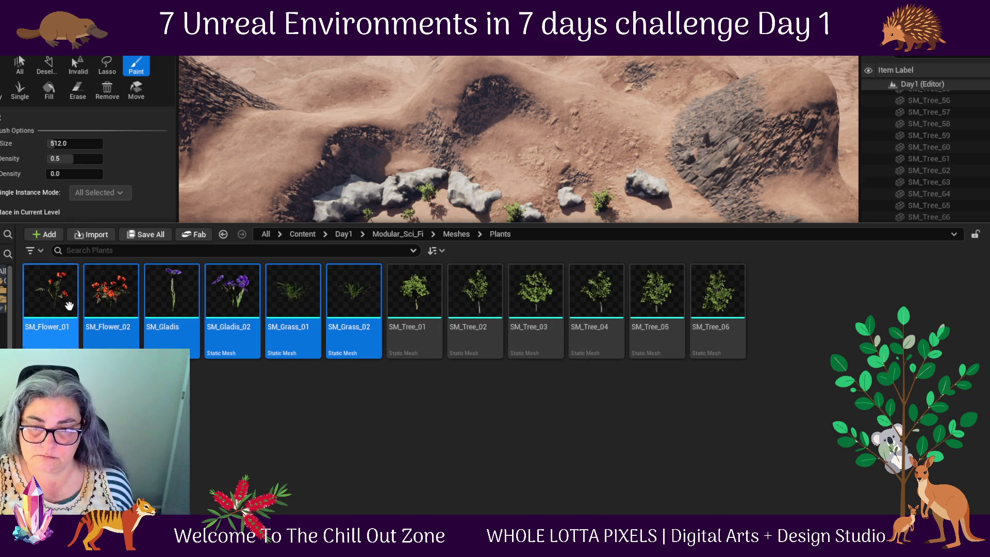
mouse_move(407, 305)
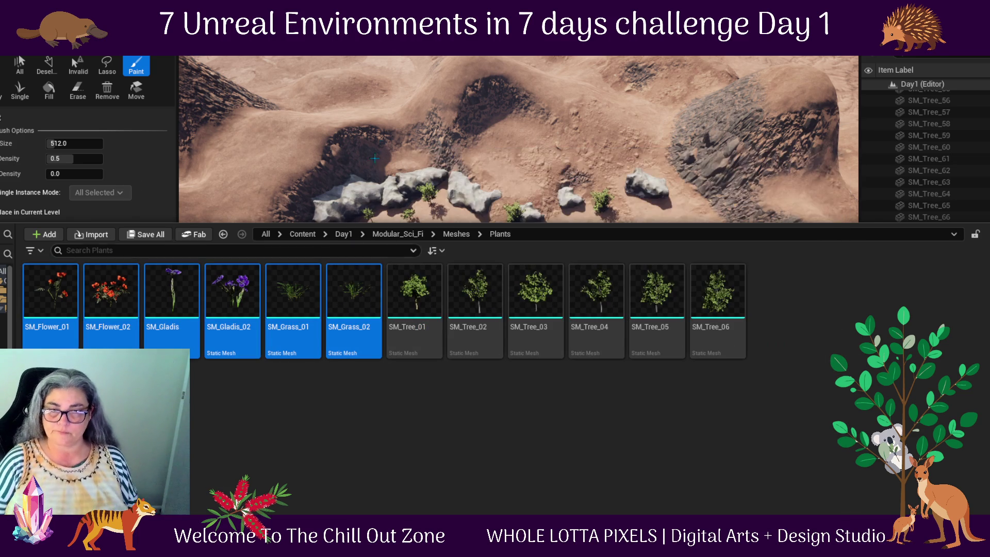
mouse_move(295, 299)
mouse_down()
mouse_move(144, 106)
mouse_move(155, 245)
mouse_move(37, 340)
mouse_up()
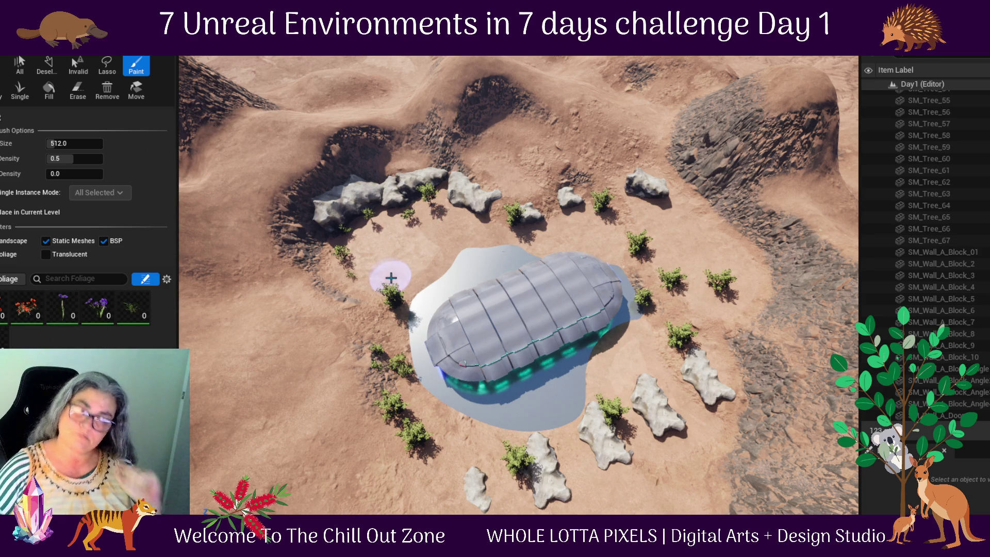
- Paint the flower and grass foliage around the glass dome, then start a Play-in-Editor playtest
click(401, 241)
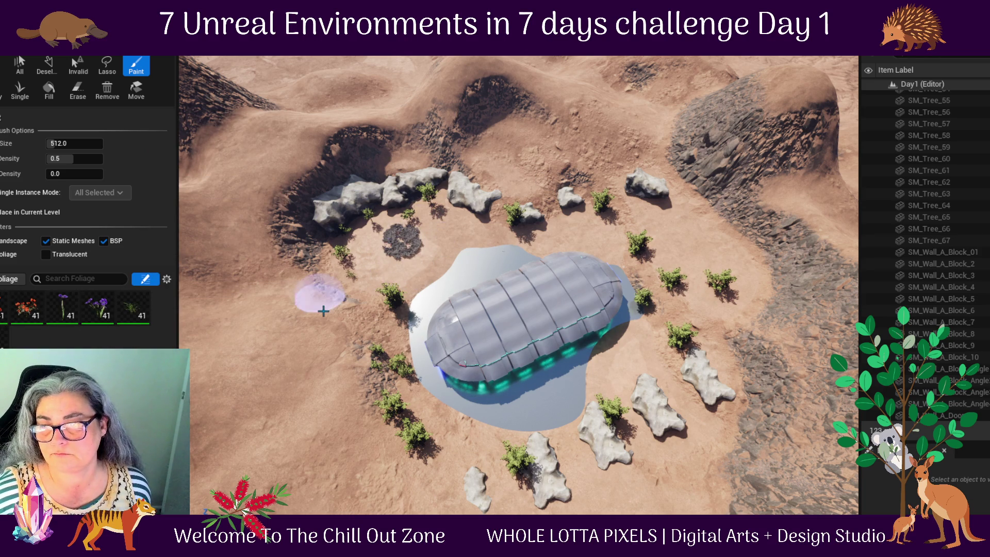
shift+click(408, 239)
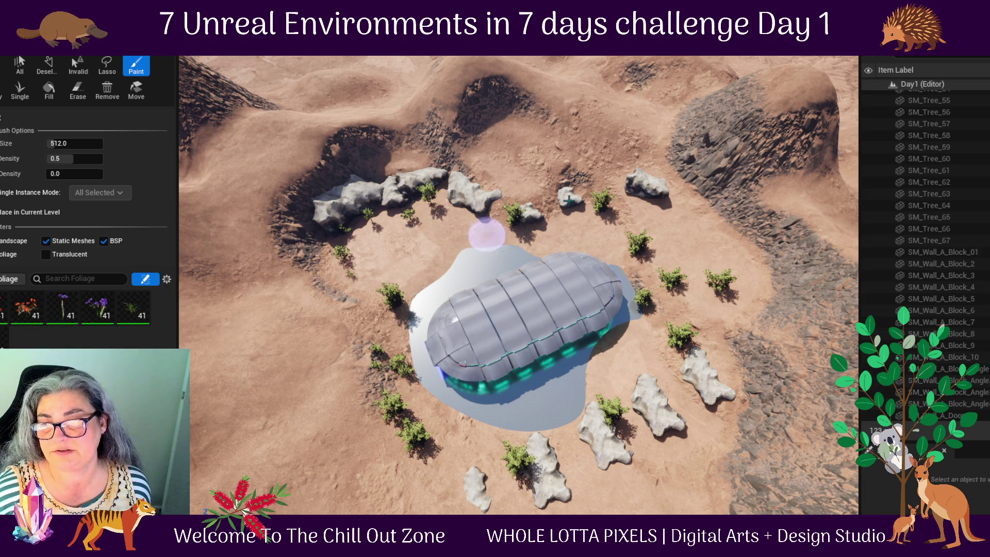
scroll(433, 277, up, 2)
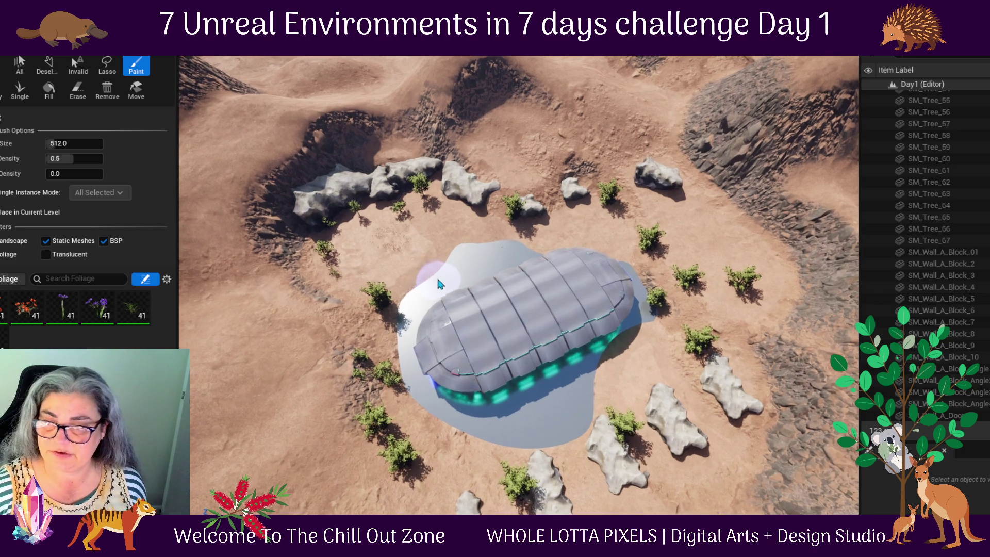
right_click(413, 246)
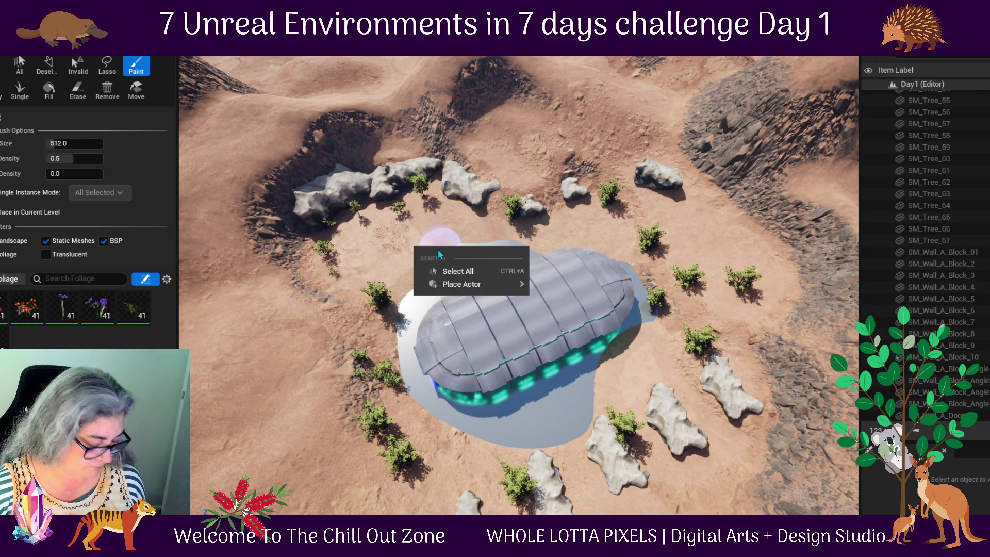
click(439, 254)
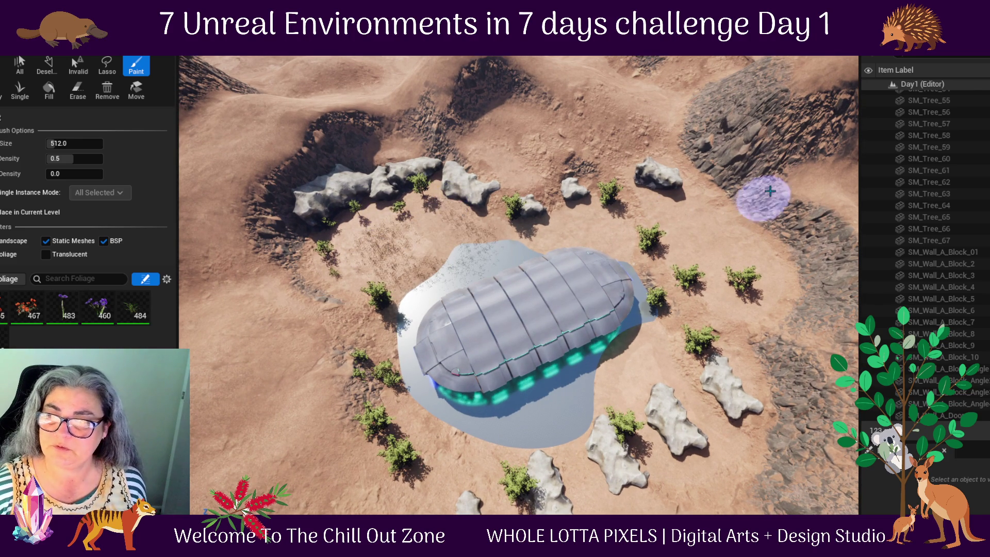
scroll(664, 356, down, 1)
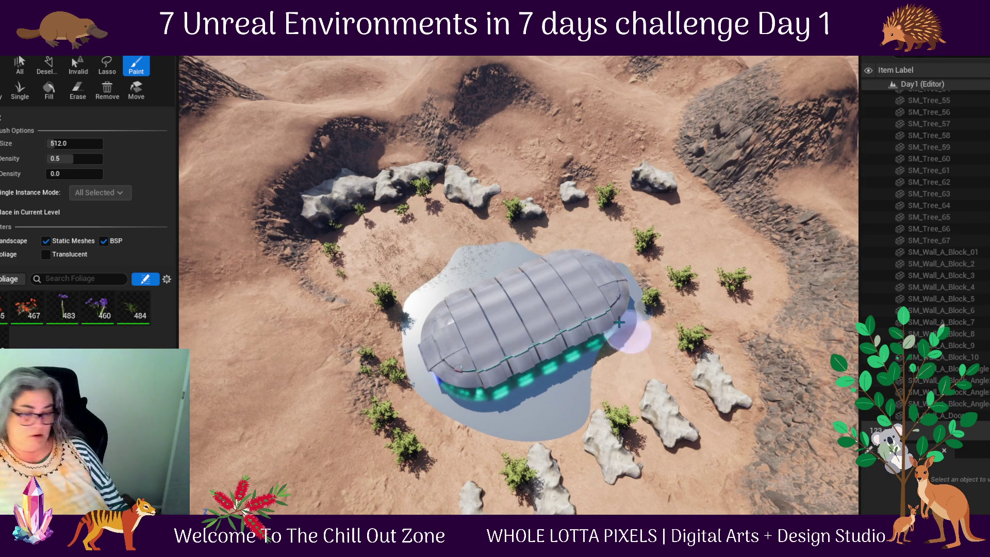
scroll(621, 324, up, 2)
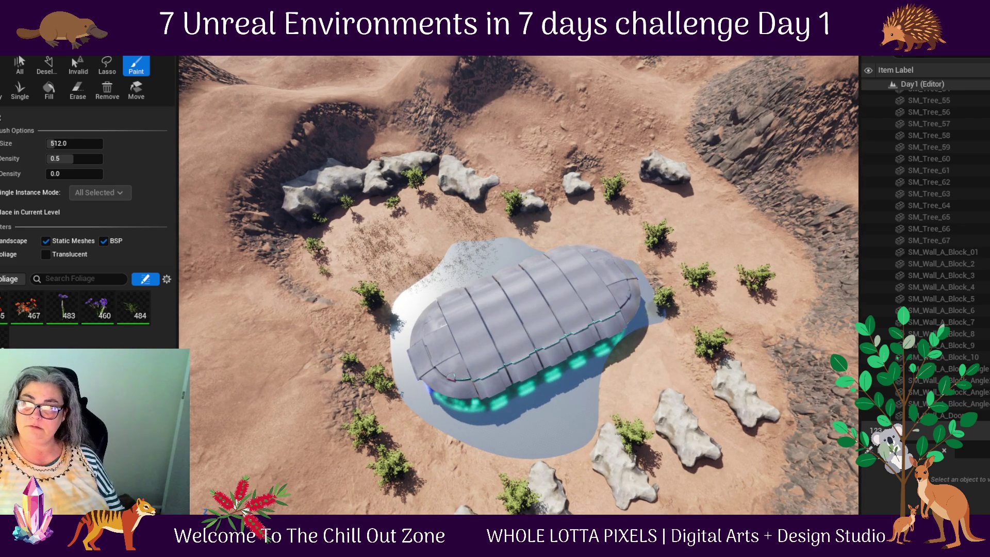
key(alt+p)
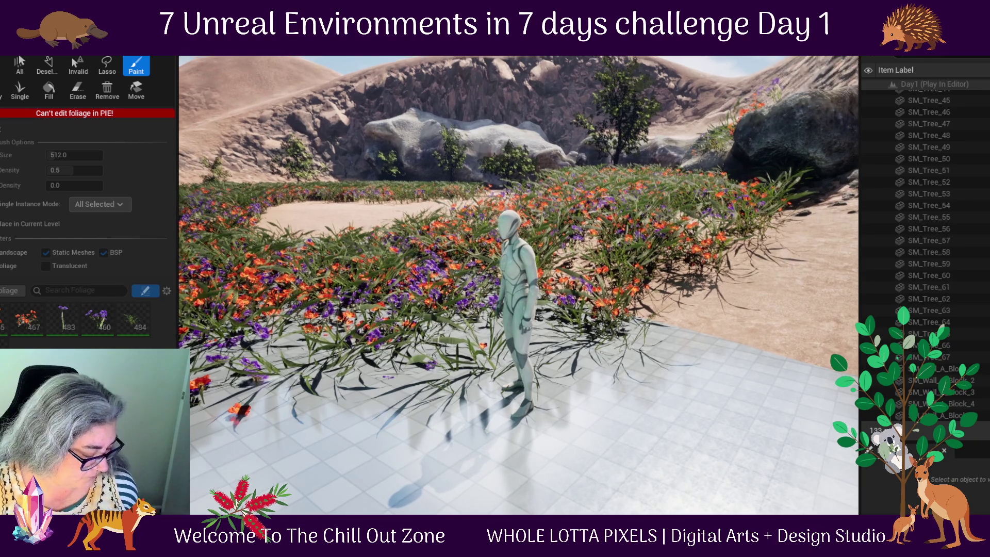
- Stop the playtest and undo the dense foliage ring painted around the pavilion
key(Escape)
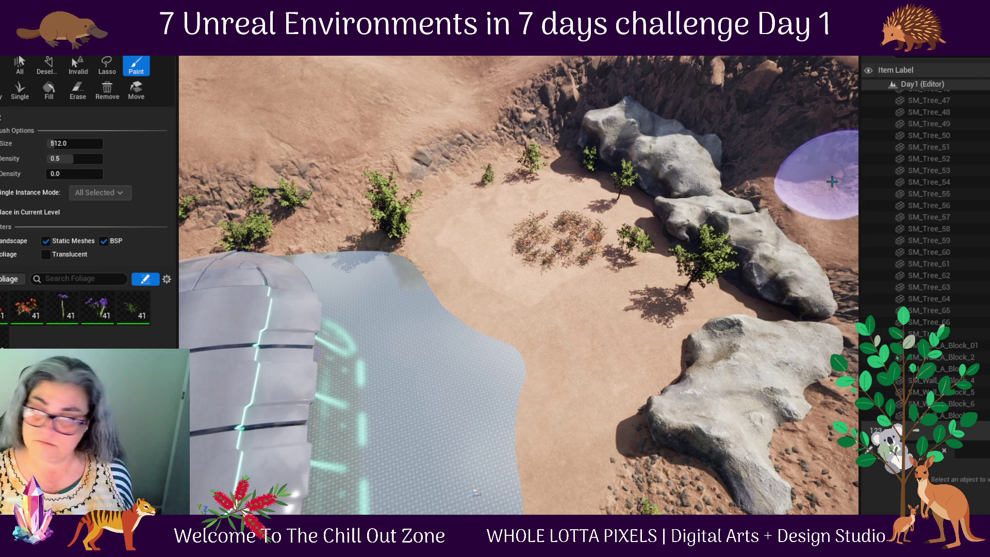
key(ctrl+z)
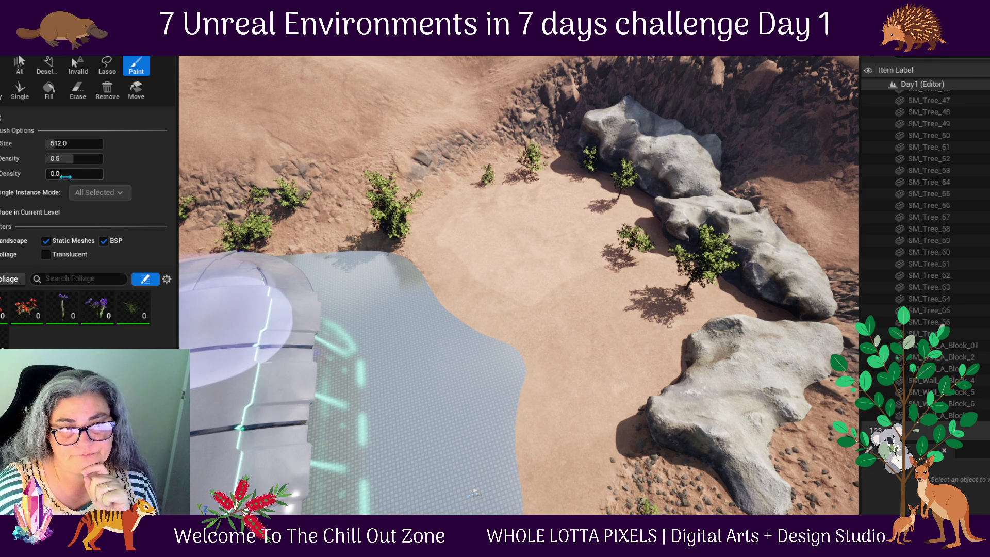
- Lower the paint density, paint two sparser test patches on the sand, then undo both
drag(65, 165, 70, 160)
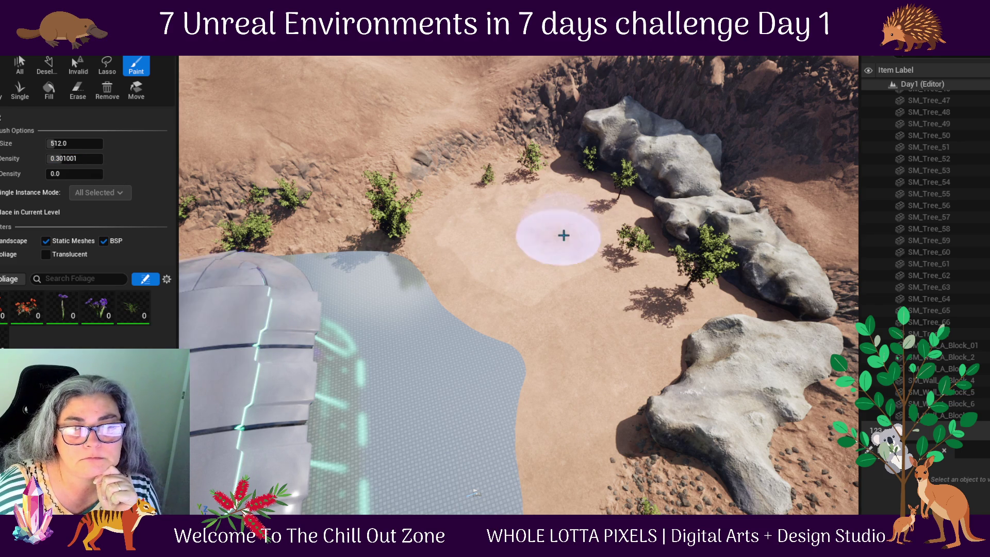
click(537, 250)
drag(73, 159, 69, 158)
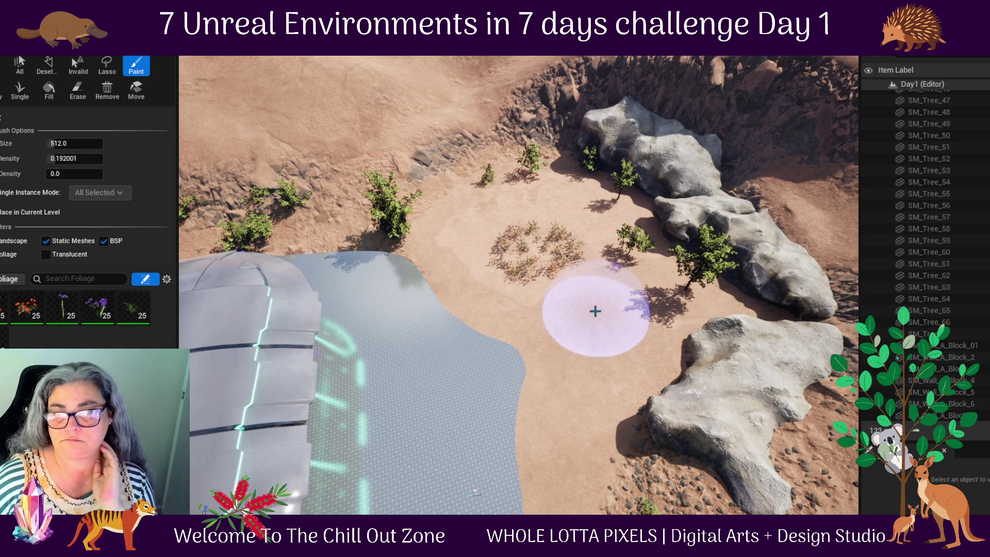
click(595, 310)
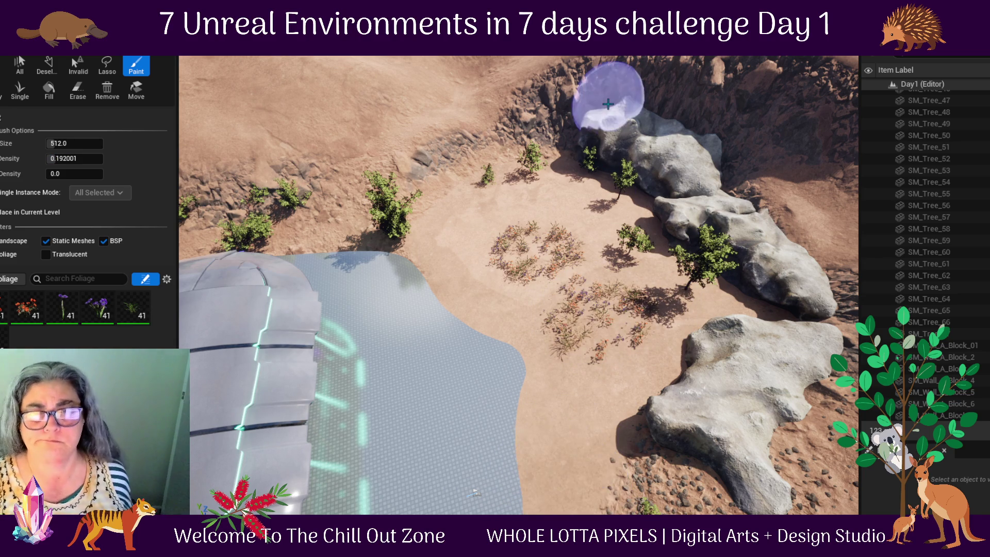
key(ctrl+z)
key(ctrl+z)
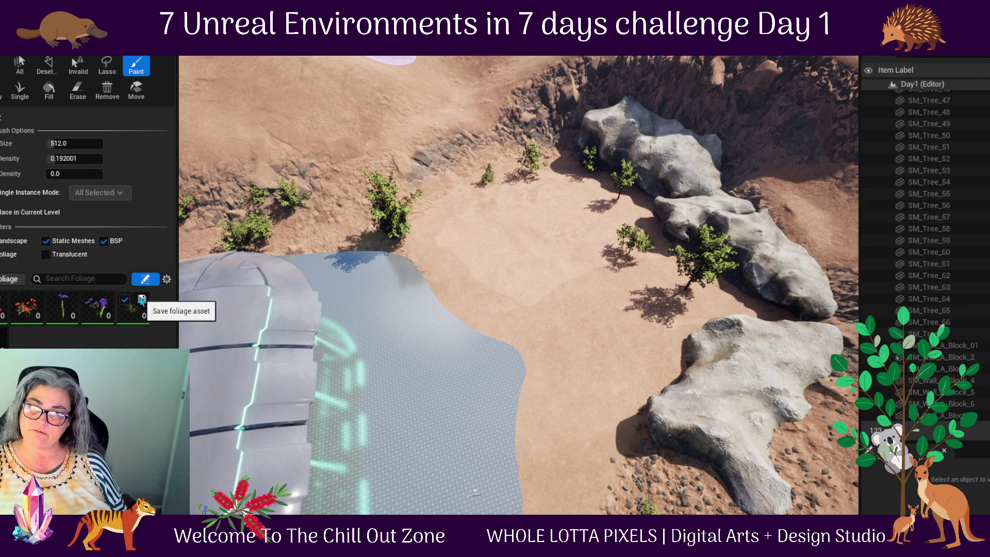
- Paint one sparse plant patch in the clearing and set Density to 0.0
click(542, 257)
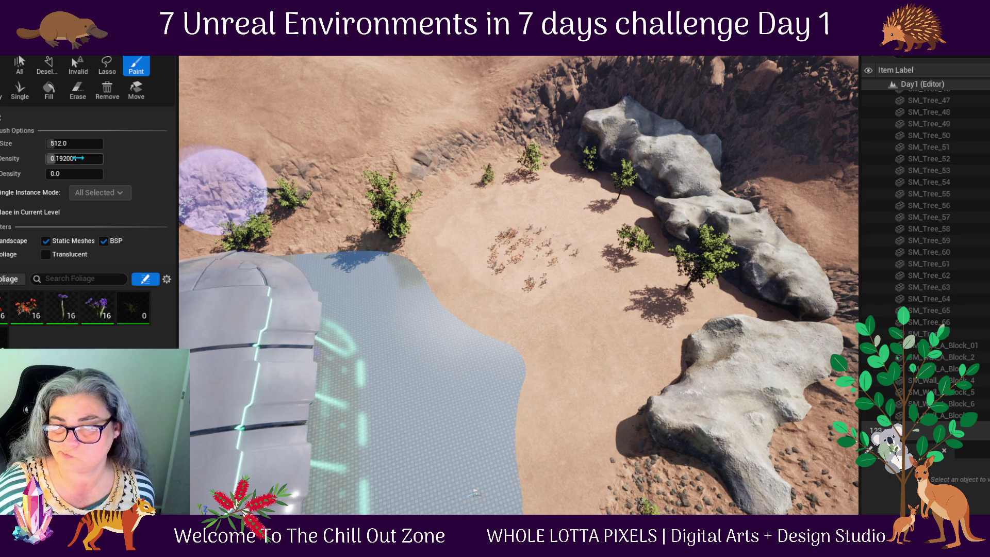
click(70, 159)
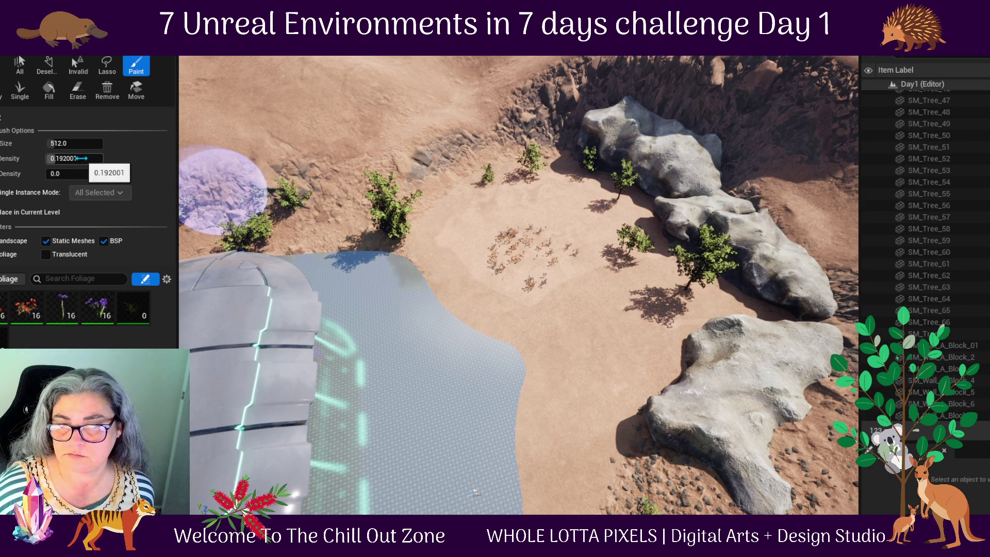
text(0)
key(Return)
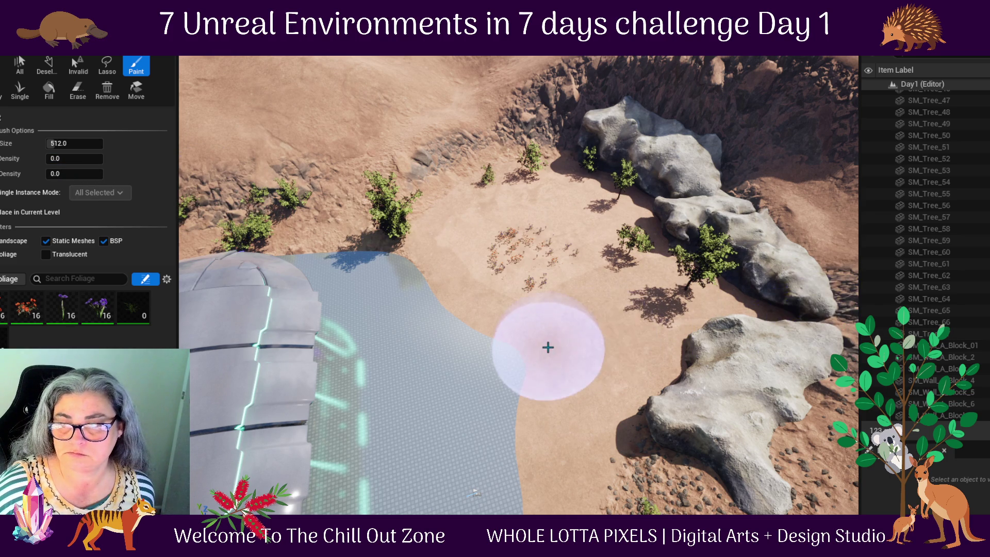
- Set paint density to 0.01 and paint a plant on the sand
click(84, 157)
text(1)
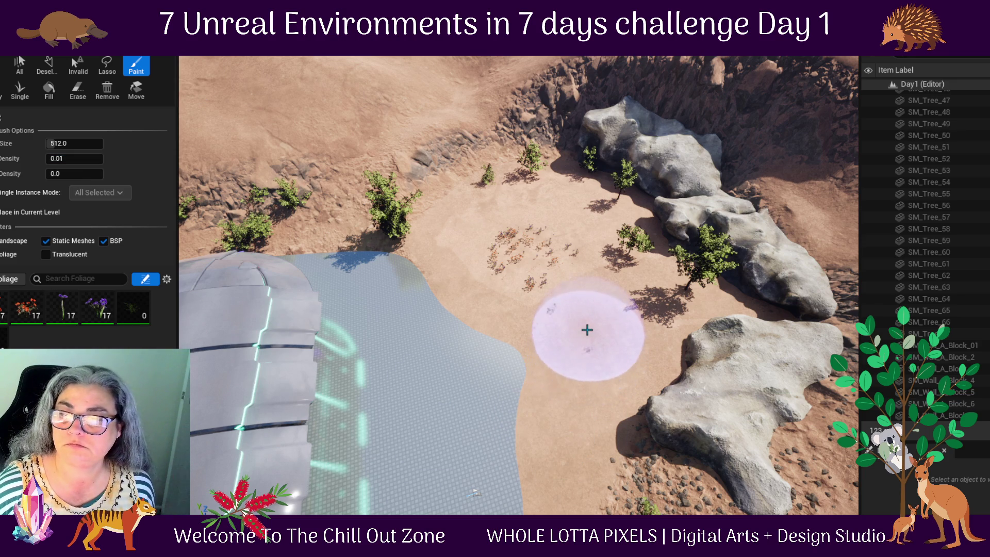
click(586, 335)
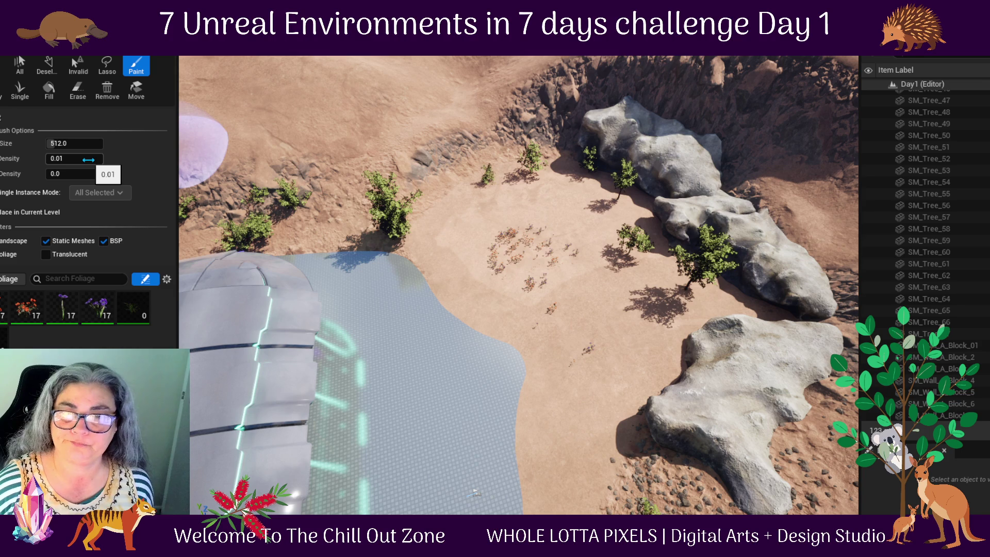
- Turn off painting onto Static Meshes and BSP, then paint a few plants on the sand only
click(88, 159)
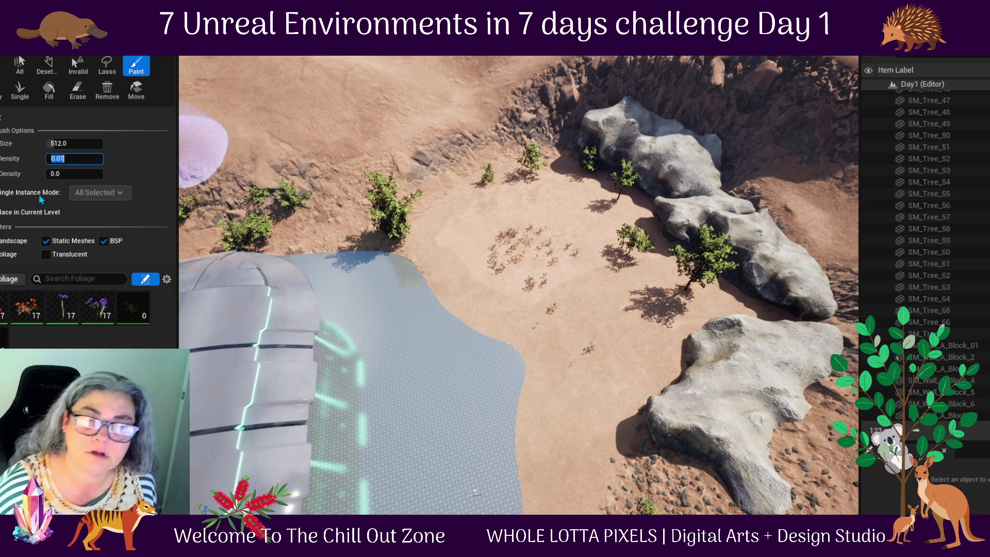
click(58, 241)
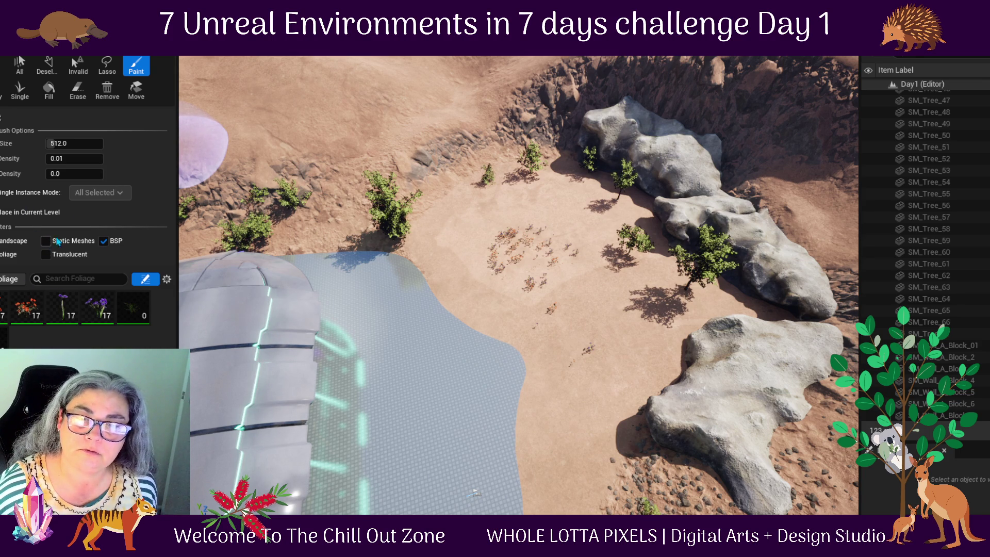
click(107, 246)
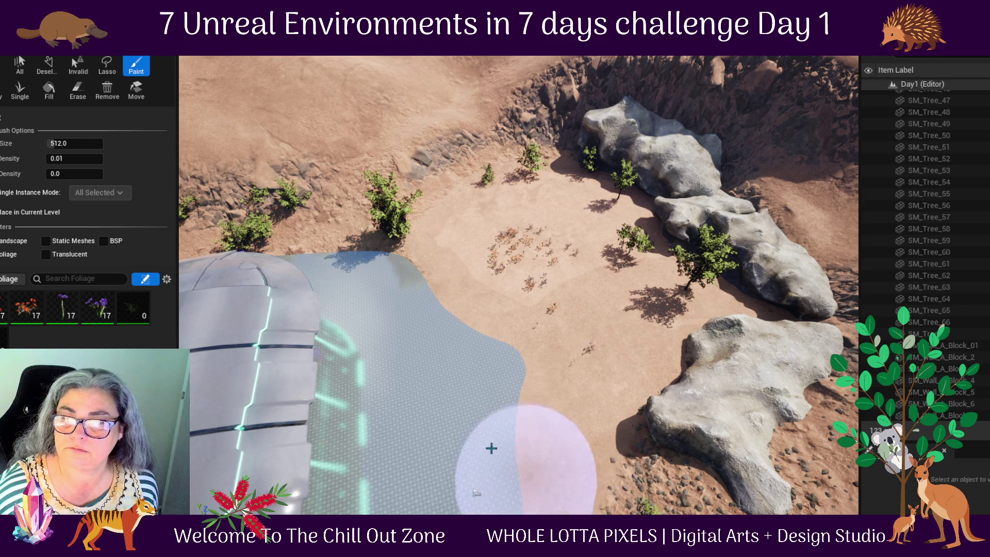
mouse_move(417, 430)
mouse_down()
mouse_move(404, 391)
mouse_move(394, 416)
mouse_up()
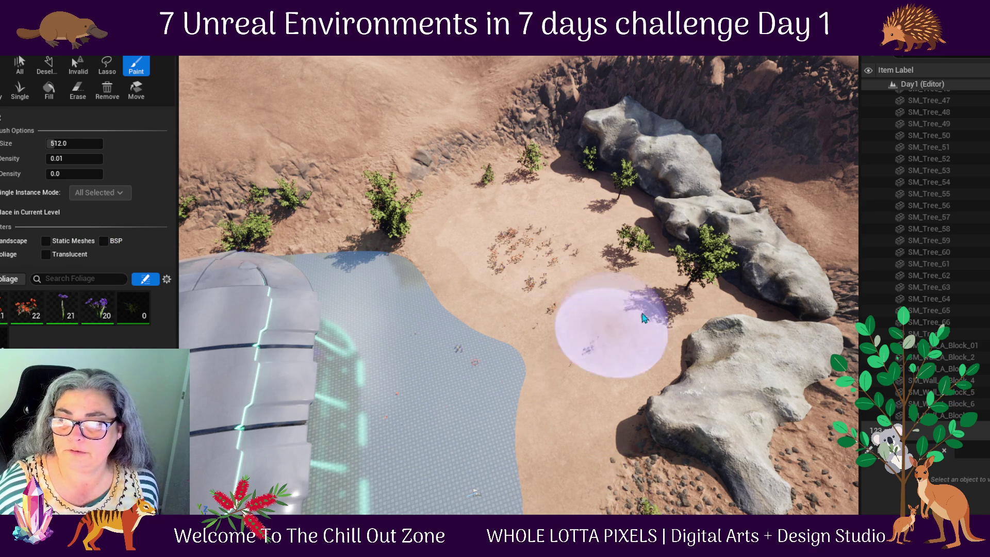
key(ctrl+z)
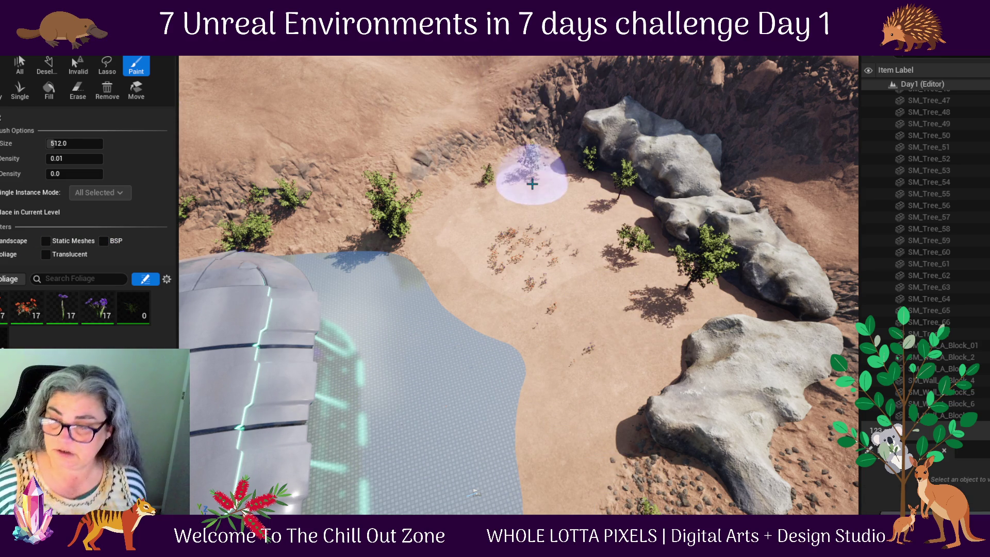
click(619, 348)
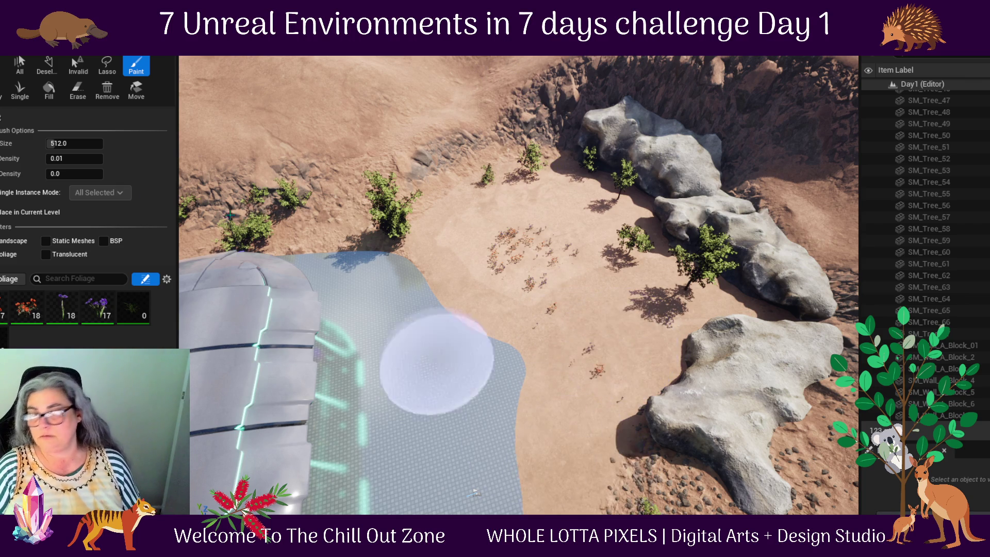
- Change the paint density to 0.1
click(76, 160)
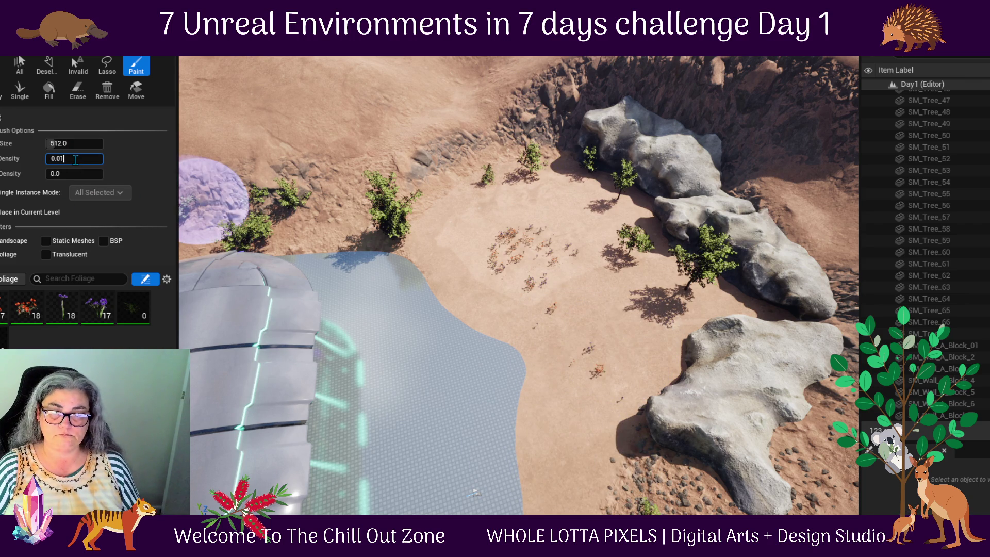
key(BackSpace)
key(BackSpace)
text(1)
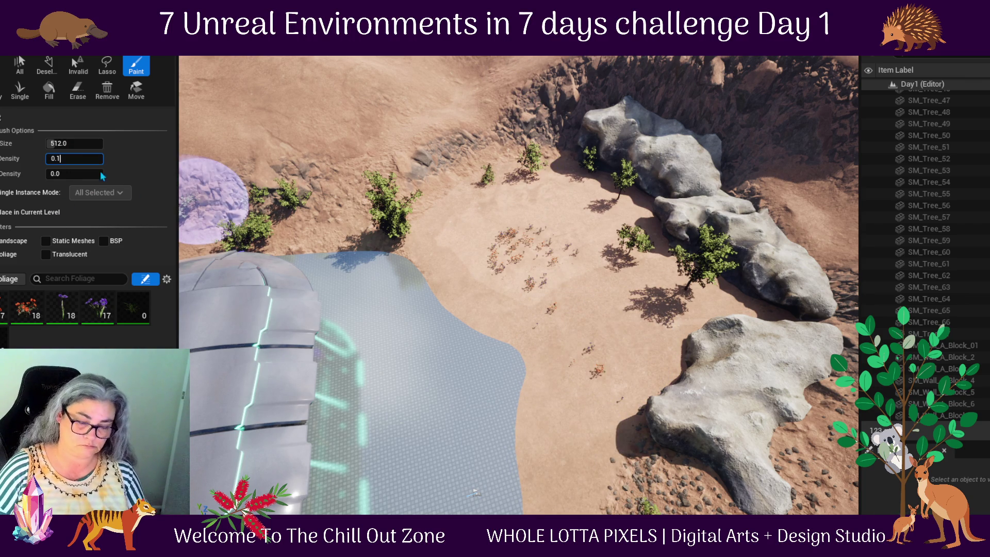
- Brush flowers at density 0.1 across the clearing, the sand near the pavilion, and around the rocks
drag(641, 343, 592, 337)
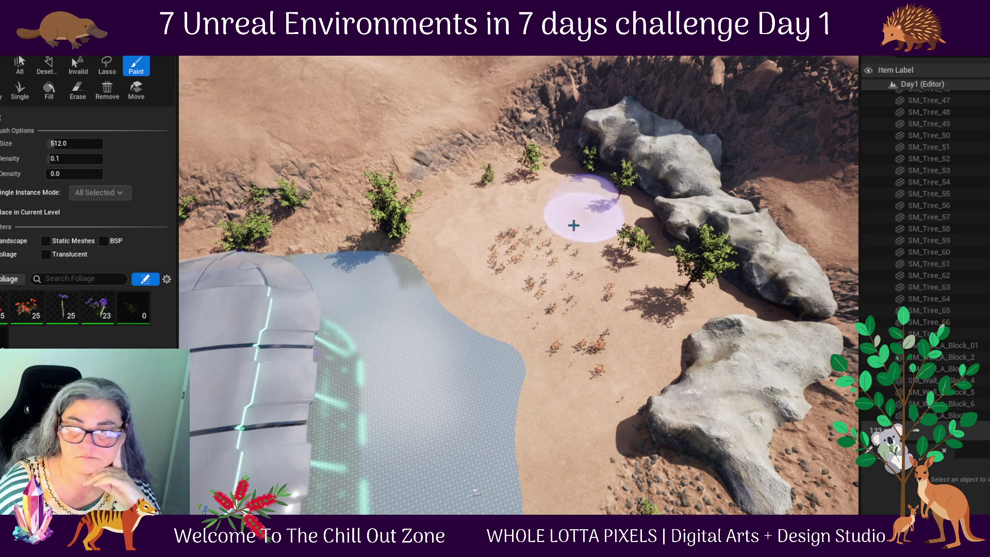
click(557, 285)
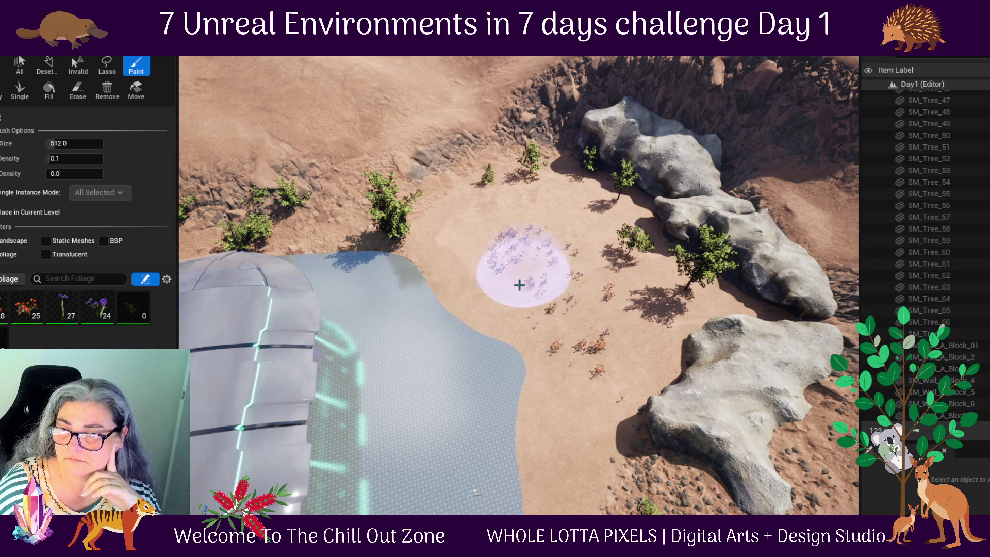
mouse_move(577, 255)
mouse_down()
mouse_move(614, 245)
mouse_move(484, 216)
mouse_move(569, 289)
mouse_up()
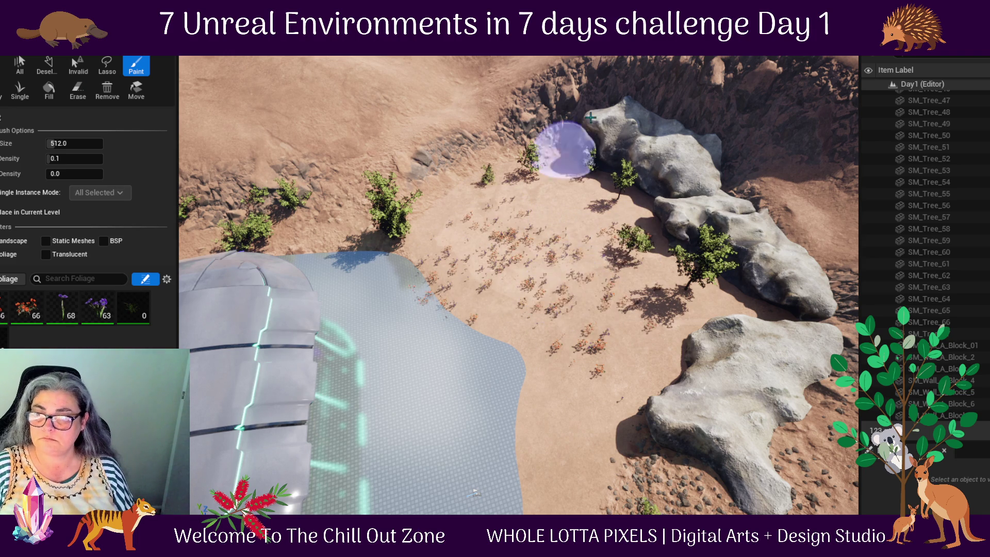
mouse_move(506, 292)
mouse_down()
mouse_move(680, 283)
mouse_move(762, 221)
mouse_move(486, 277)
mouse_move(479, 227)
mouse_move(539, 205)
mouse_move(579, 227)
mouse_move(593, 270)
mouse_move(568, 298)
mouse_move(534, 277)
mouse_move(534, 220)
mouse_move(499, 208)
mouse_move(489, 266)
mouse_move(625, 349)
mouse_move(625, 287)
mouse_move(586, 236)
mouse_move(517, 190)
mouse_move(519, 312)
mouse_up()
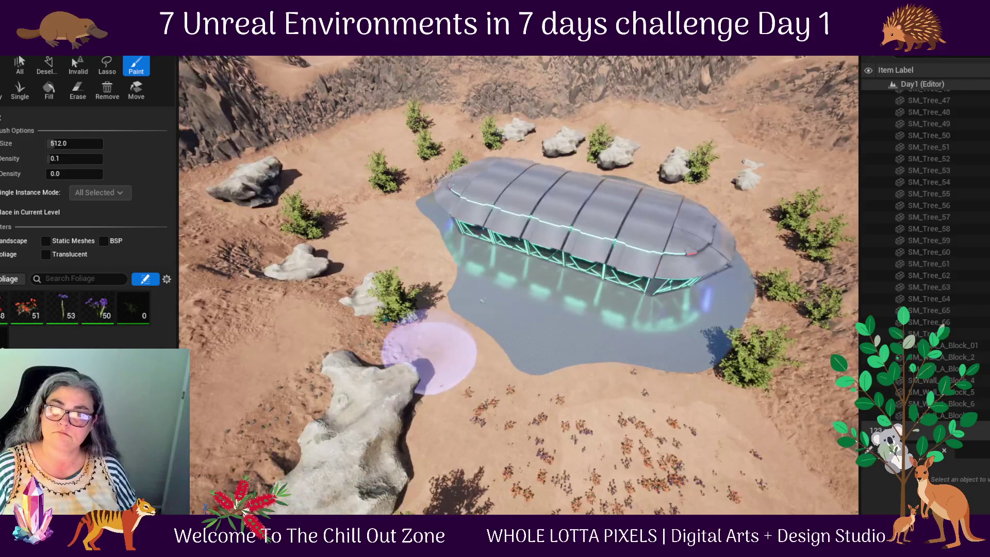
mouse_move(401, 127)
mouse_down()
mouse_move(376, 144)
mouse_move(347, 139)
mouse_move(336, 162)
mouse_move(379, 247)
mouse_move(330, 165)
mouse_move(390, 130)
mouse_move(229, 190)
mouse_move(369, 111)
mouse_move(320, 150)
mouse_move(361, 249)
mouse_move(333, 264)
mouse_move(430, 203)
mouse_move(704, 103)
mouse_move(700, 134)
mouse_move(608, 115)
mouse_move(634, 98)
mouse_move(698, 133)
mouse_move(621, 116)
mouse_up()
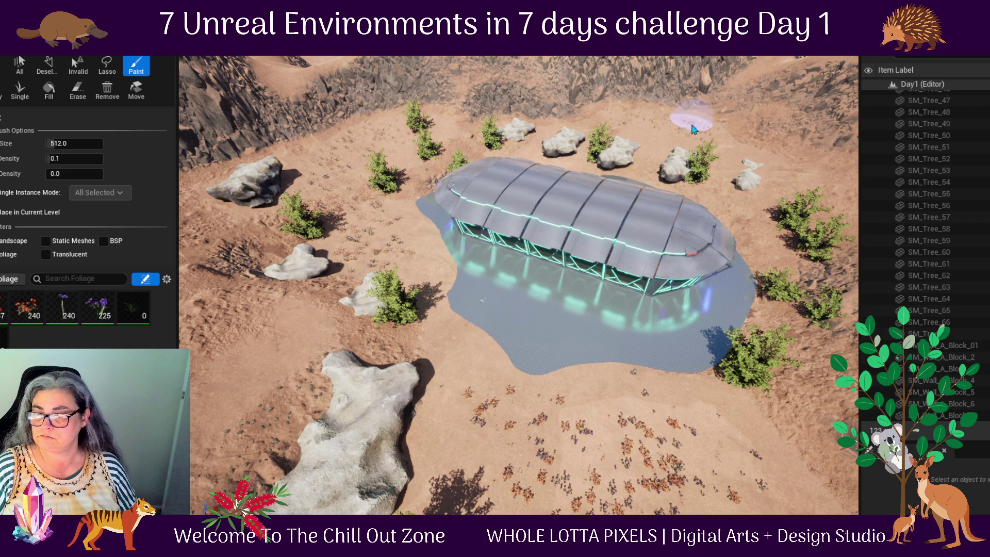
mouse_move(304, 355)
mouse_down()
mouse_move(265, 404)
mouse_move(273, 382)
mouse_up()
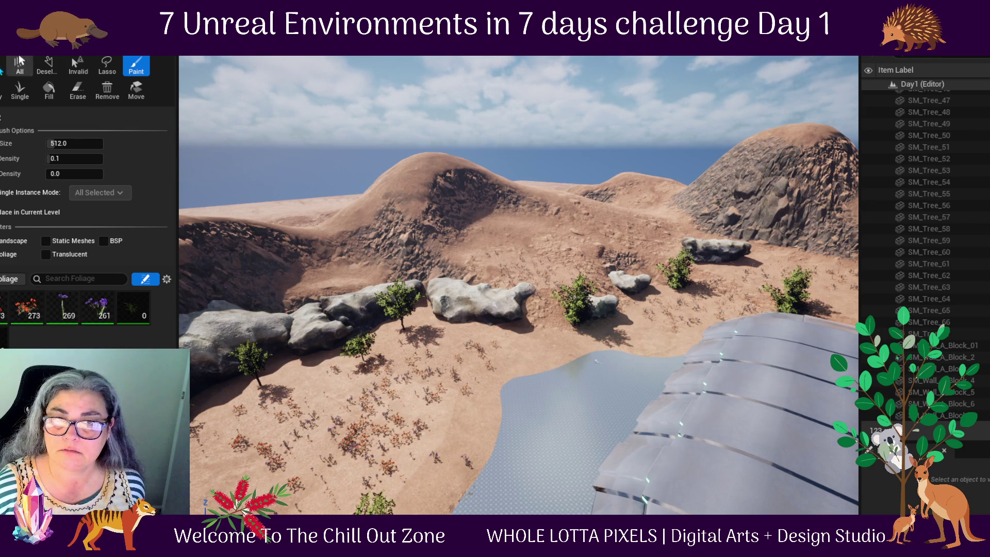
- Leave Foliage mode for Selection mode, closing the foliage painting panel
click(2, 66)
scroll(977, 267, up, 3)
scroll(978, 266, down, 3)
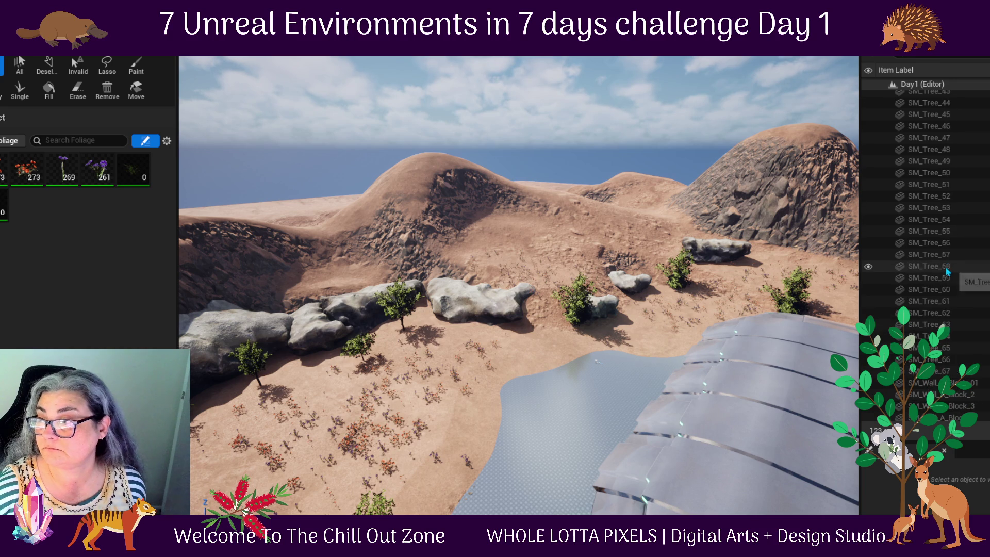
scroll(946, 279, up, 3)
click(73, 57)
click(67, 58)
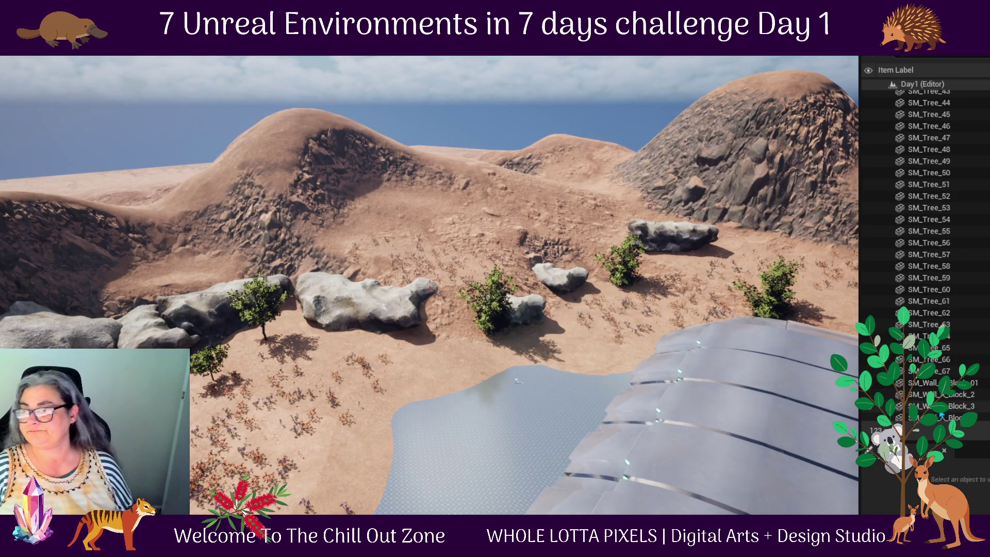
- Select one of the SM_Tree bushes in the Outliner
click(929, 370)
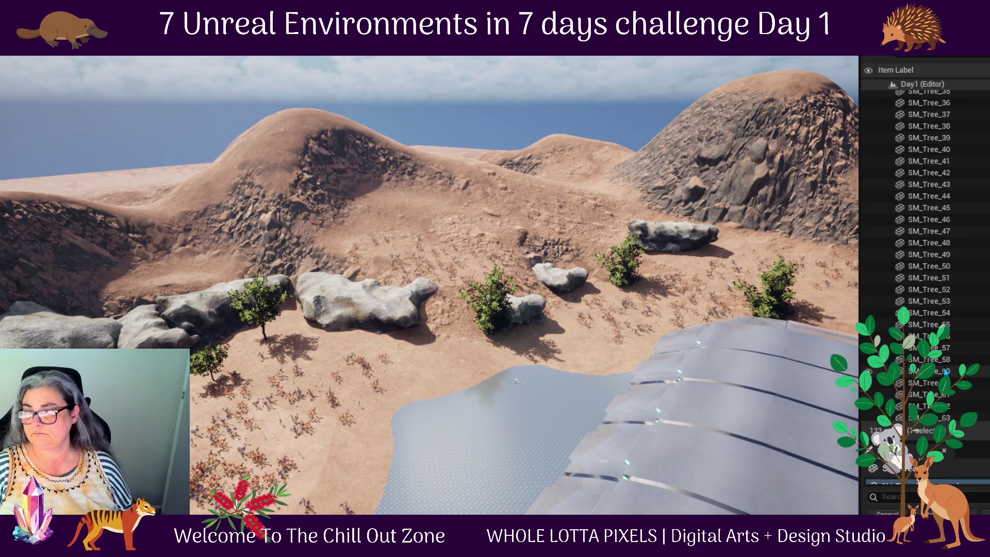
scroll(946, 373, up, 7)
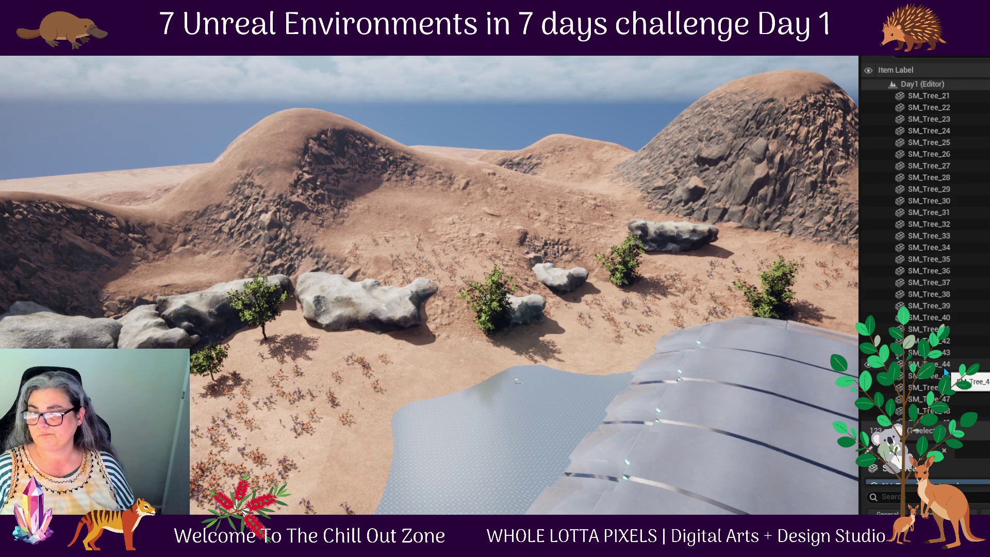
scroll(946, 372, up, 2)
- Select all SM_Tree bushes in the Outliner, frame them, and delete them
scroll(946, 372, up, 8)
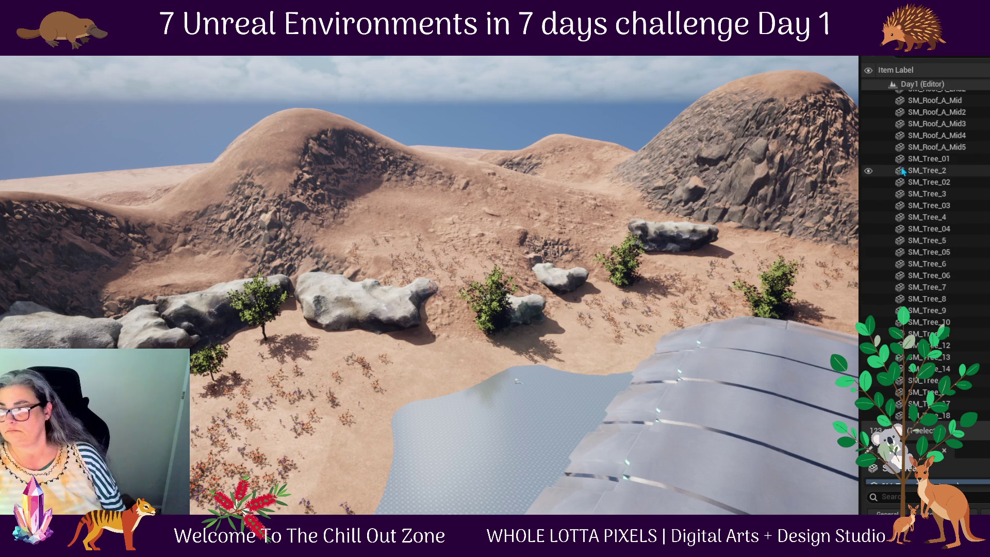
shift+click(900, 160)
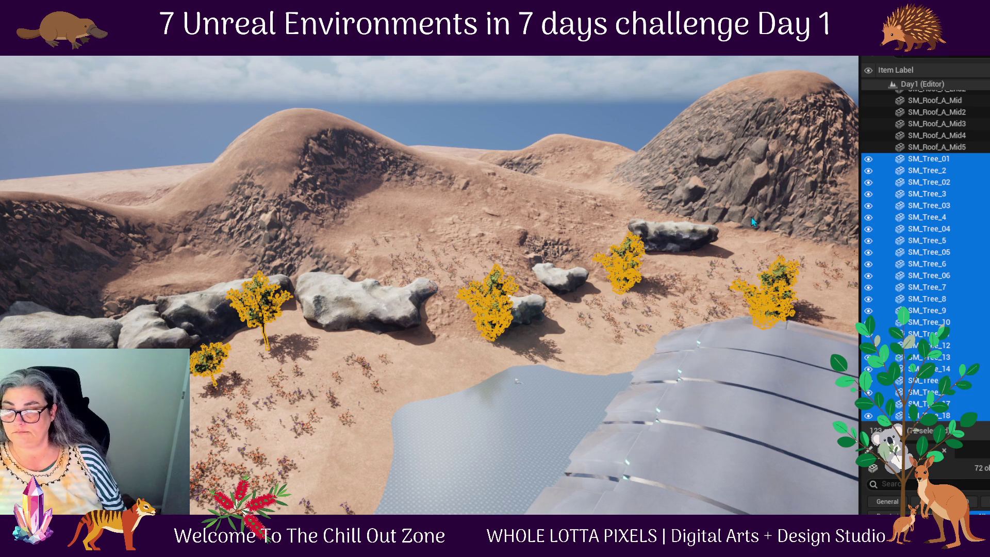
key(f)
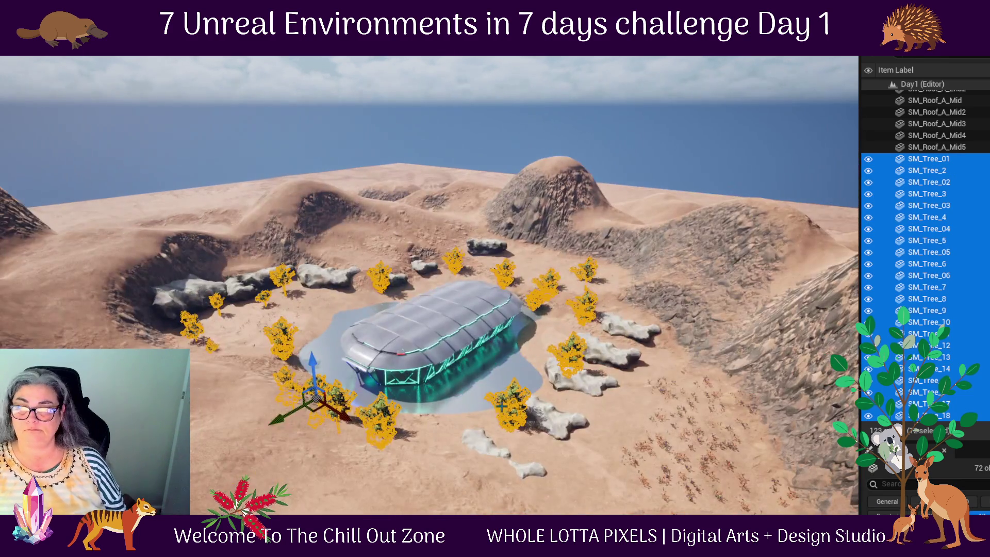
key(Delete)
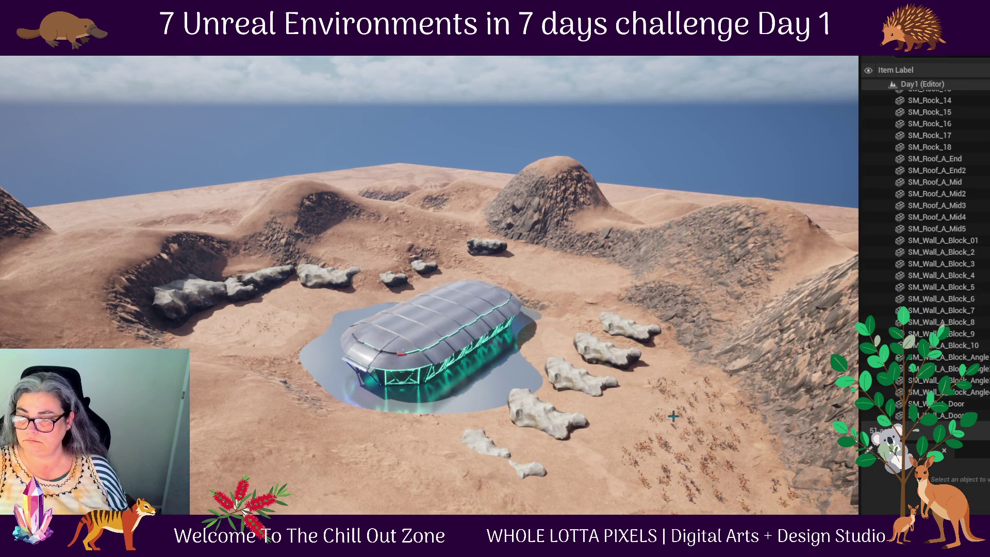
scroll(607, 436, up, 5)
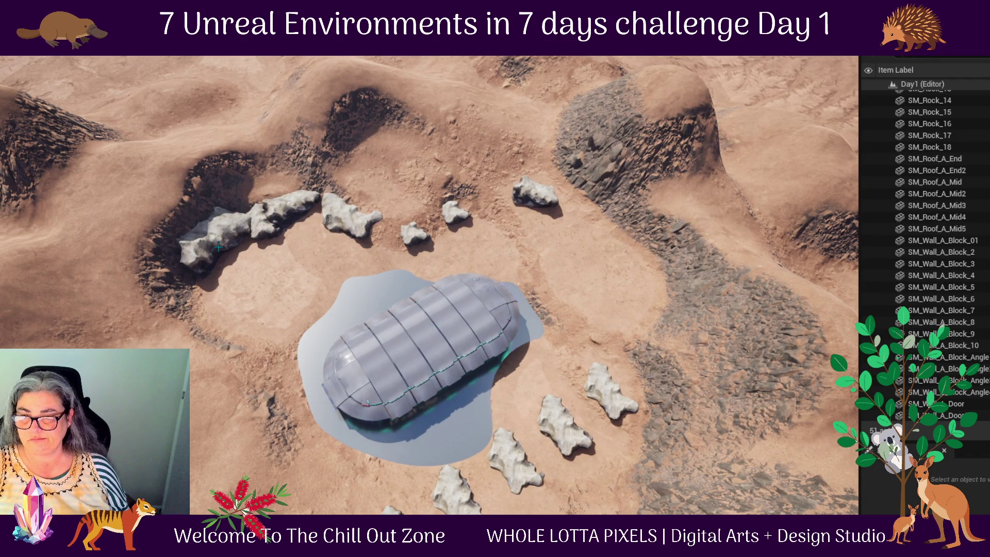
- Move the rock below the pavilion to the upper-left cluster and rotate it to -60 degrees
click(563, 435)
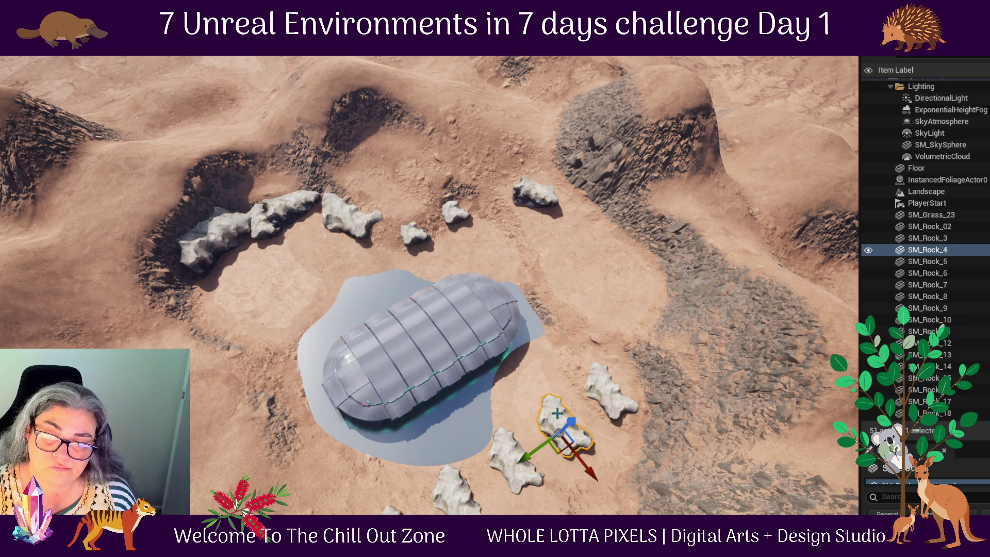
mouse_move(567, 436)
mouse_down()
mouse_move(580, 344)
mouse_move(292, 192)
mouse_move(376, 233)
mouse_move(385, 253)
mouse_up()
key(e)
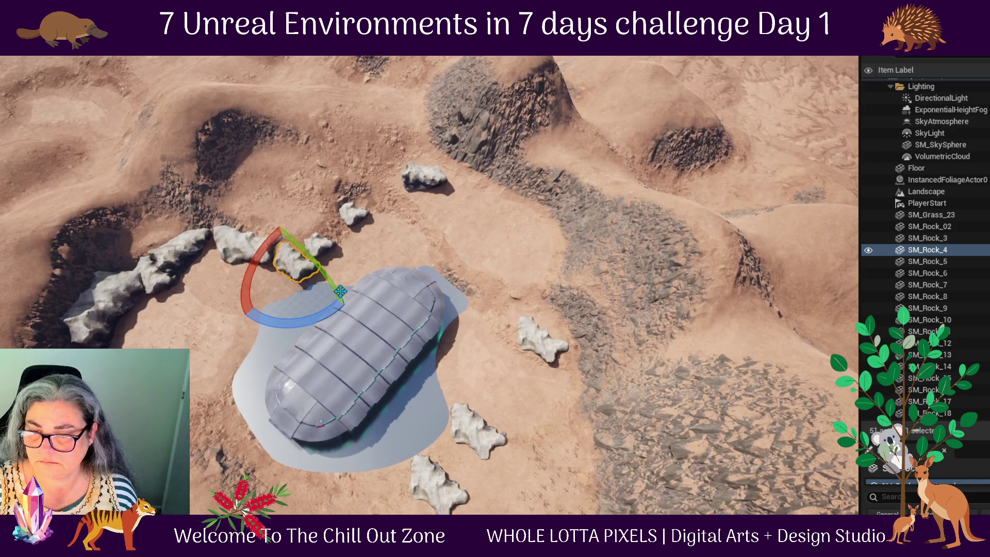
drag(320, 315, 347, 309)
key(w)
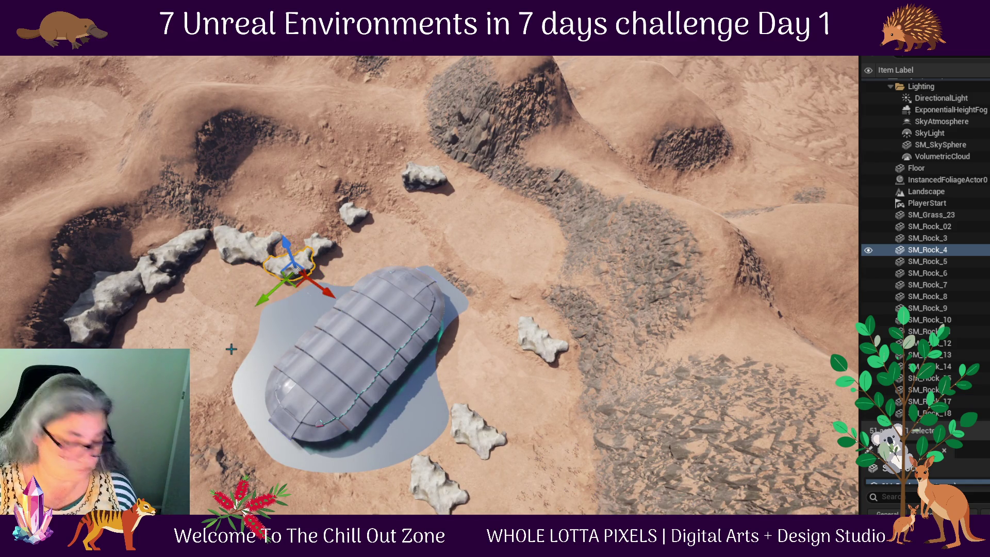
drag(298, 280, 292, 271)
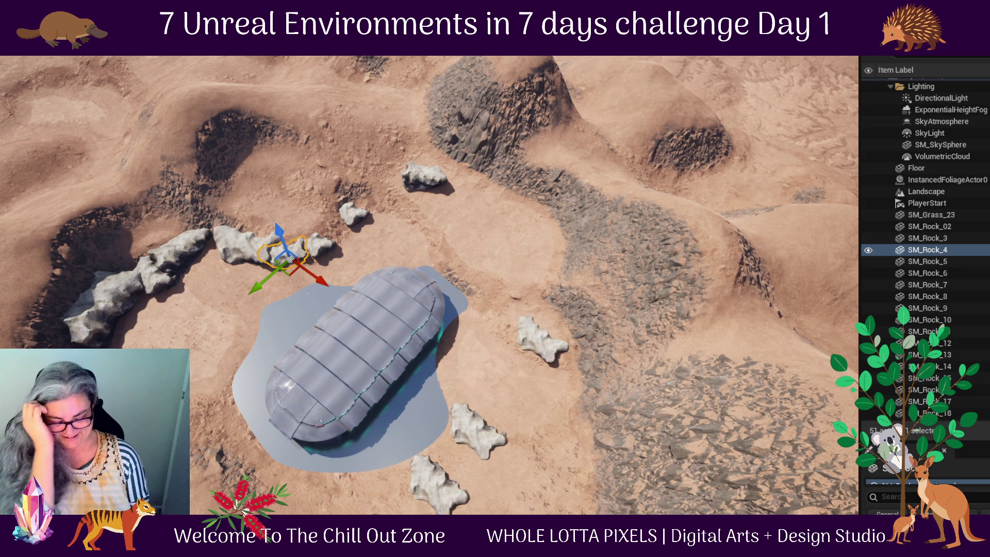
click(480, 445)
- Move the rock beside the pavilion off to the left and rotate the rock below it by -40 degrees
mouse_move(480, 454)
mouse_down()
mouse_move(139, 336)
mouse_move(62, 361)
mouse_up()
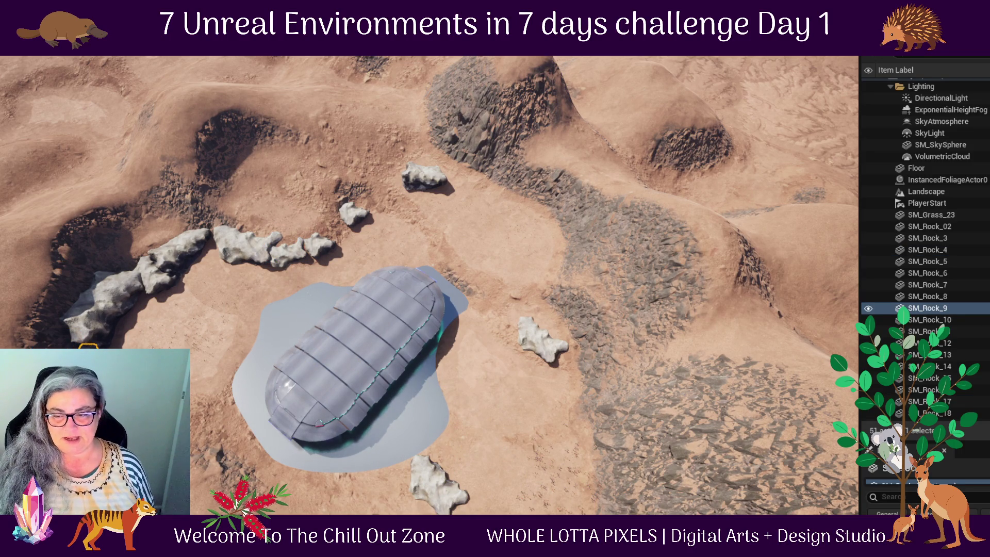
click(428, 494)
key(g)
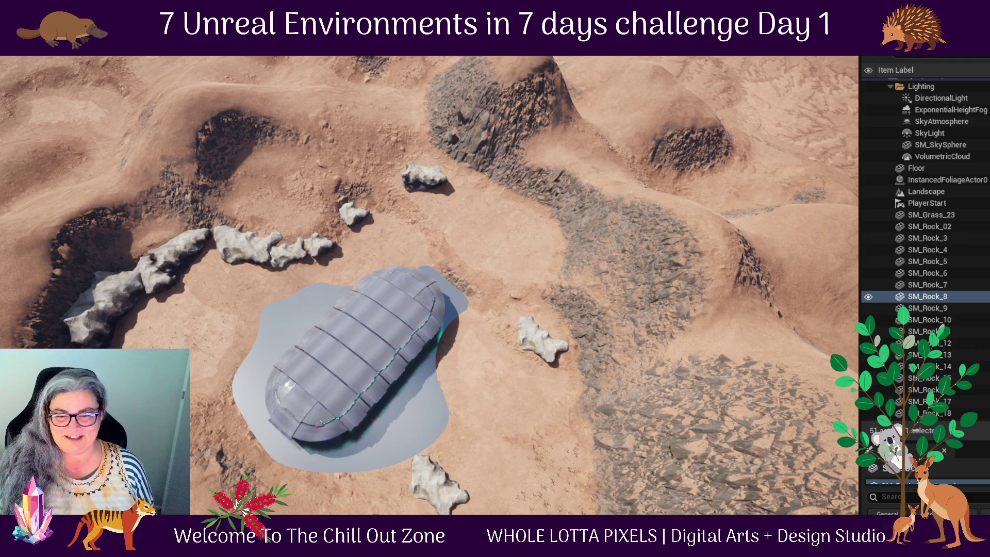
key(g)
key(e)
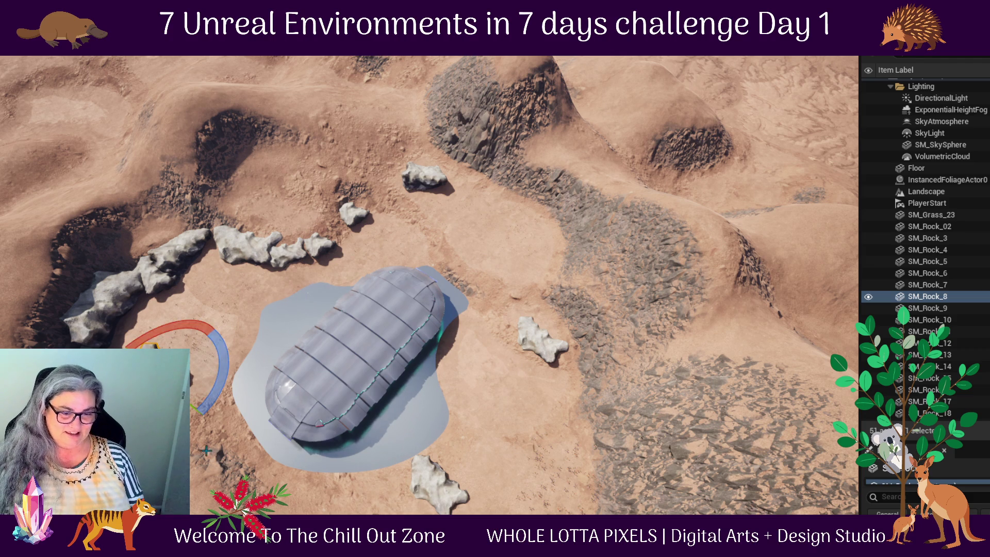
mouse_move(206, 403)
mouse_down()
mouse_move(230, 374)
mouse_move(206, 308)
mouse_move(90, 328)
mouse_move(124, 341)
mouse_up()
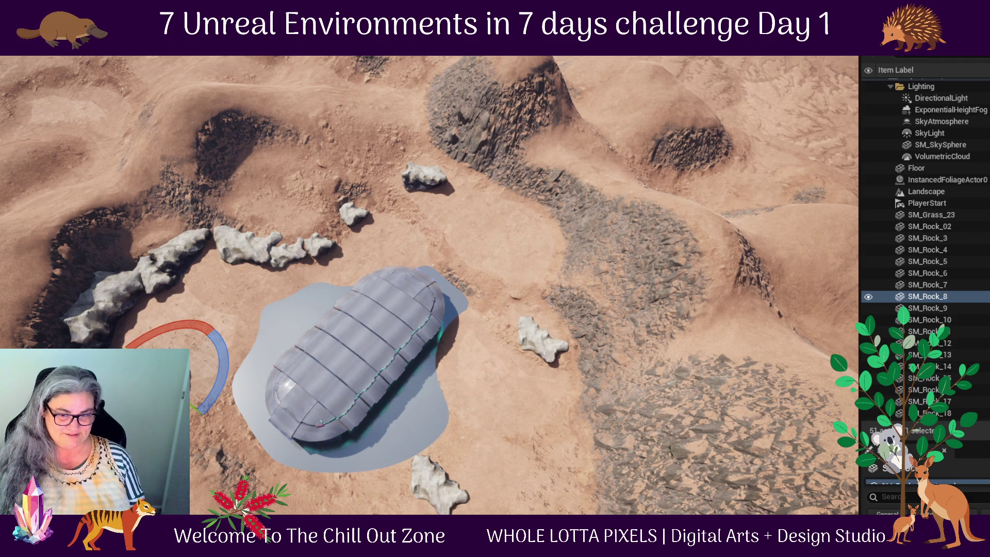
- Reframe the viewport to look over the pavilion and surrounding hills
key(r)
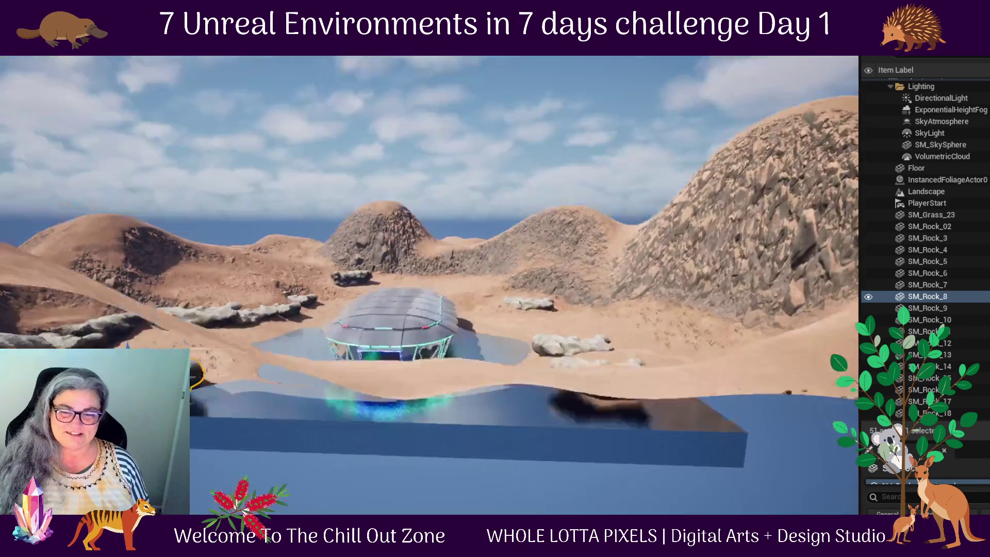
drag(365, 444, 365, 444)
drag(419, 418, 356, 365)
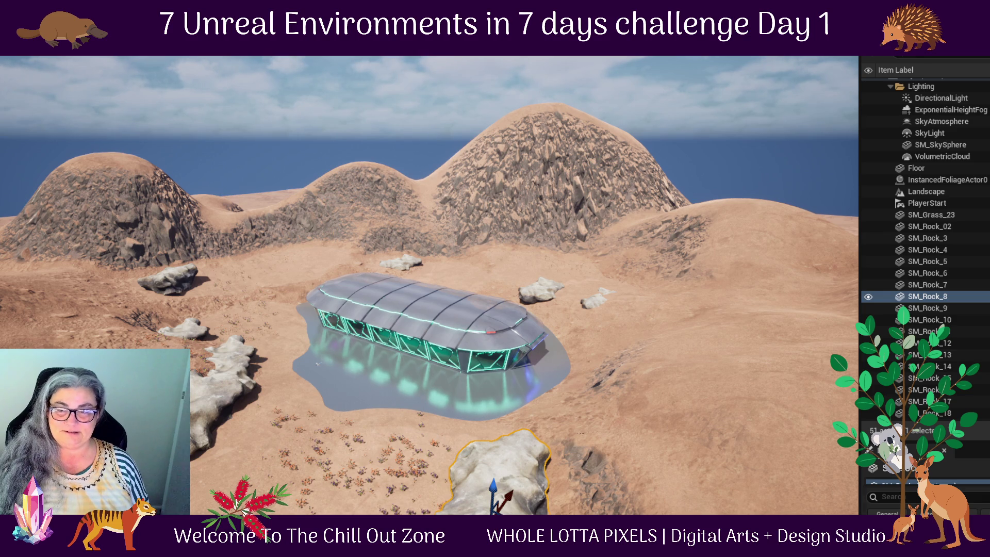
key(alt+p)
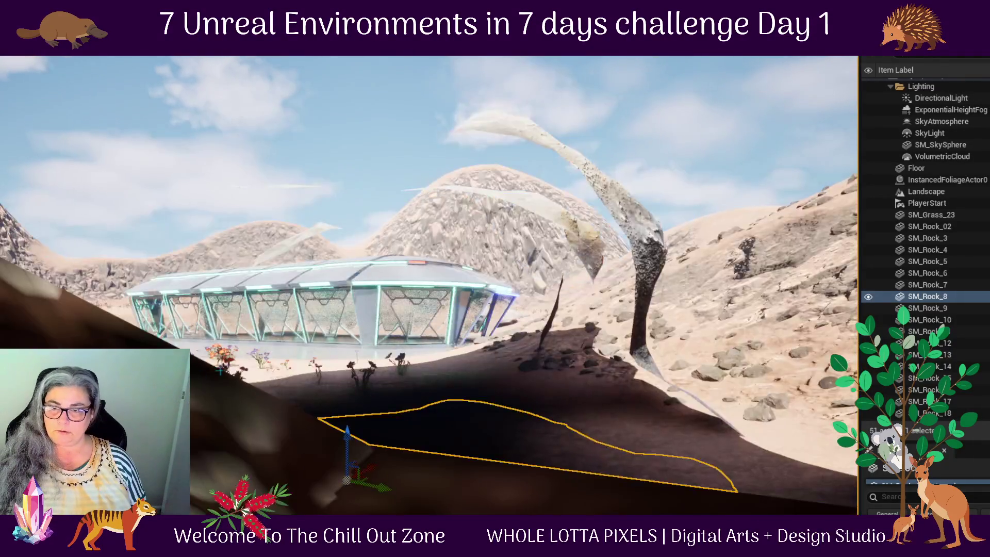
- Select the SM_Wall_A_Block_10 wall panel and look around the pavilion interior
click(346, 323)
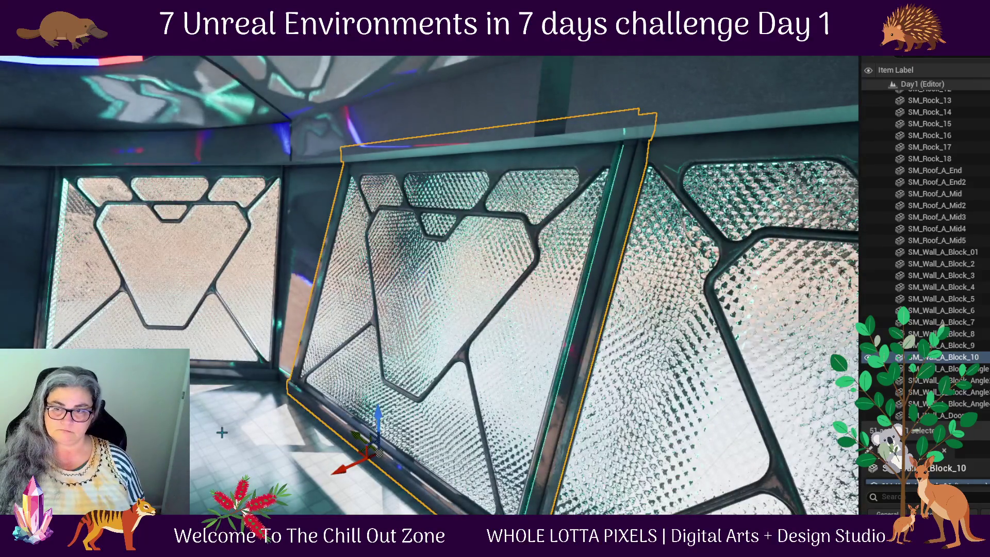
mouse_move(201, 417)
mouse_down()
mouse_move(590, 414)
mouse_move(428, 332)
mouse_up()
mouse_move(504, 283)
mouse_down()
mouse_move(464, 289)
mouse_move(516, 289)
mouse_up()
- Slide SM_Wall_A_Block_01 sideways over the gaps, then show the Plants assets in the Content Drawer
click(943, 252)
drag(423, 437, 398, 410)
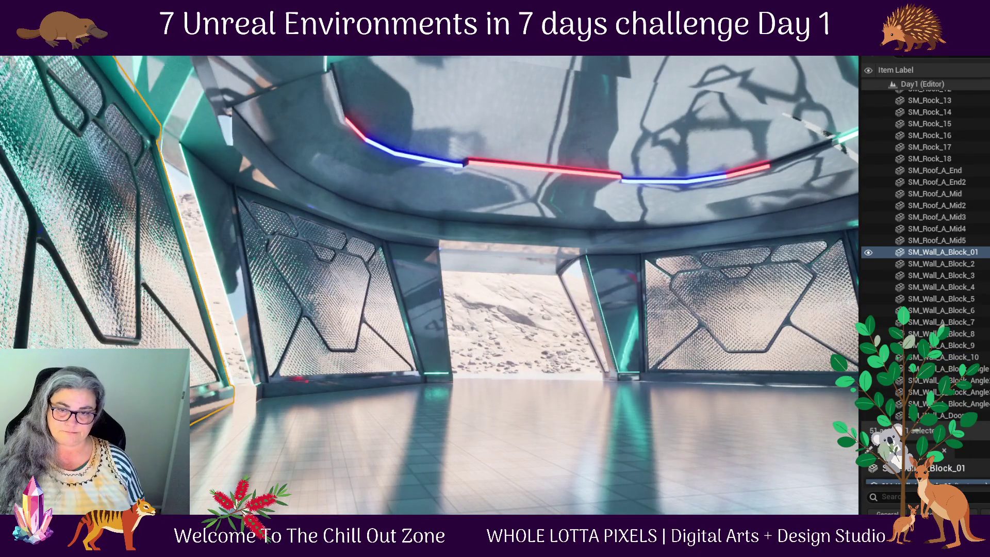
key(ctrl+z)
drag(175, 412, 205, 423)
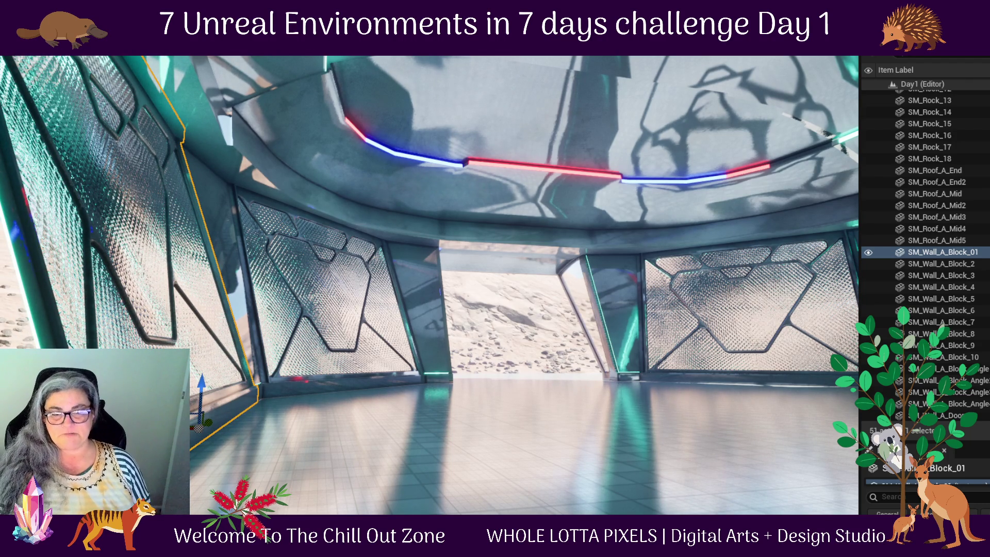
key(ctrl+space)
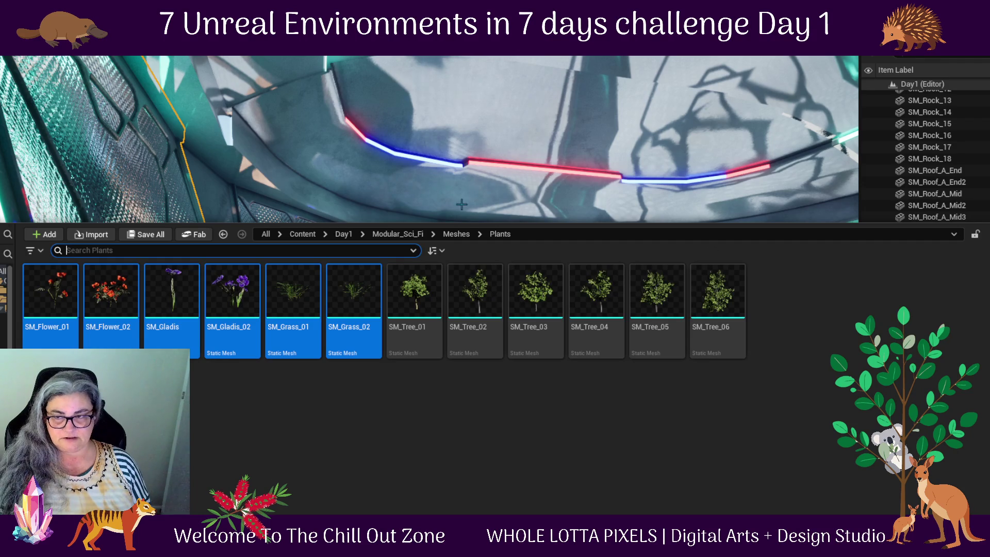
- Browse from Modular_Sci_Fi up to Day1 and into the NeonParallax Meshes folder
click(398, 234)
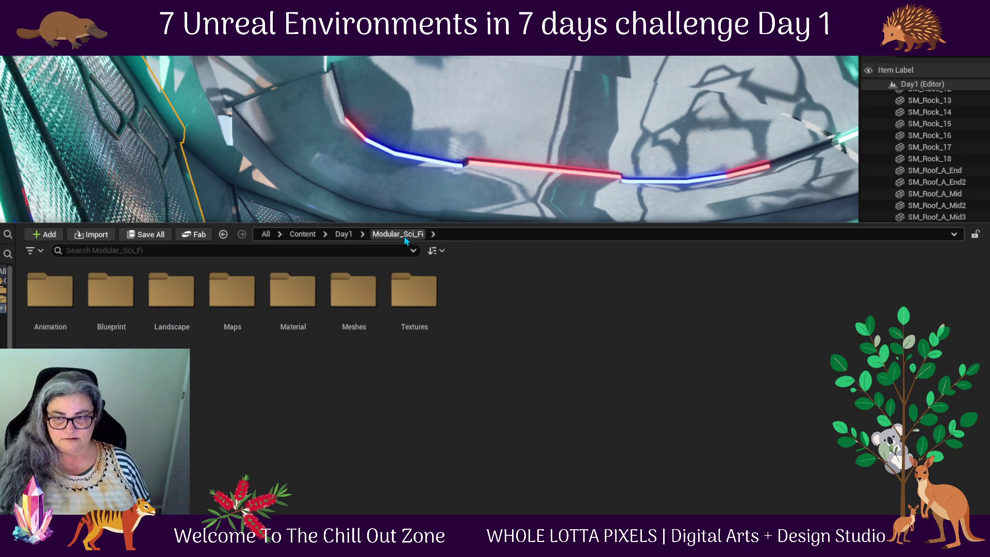
click(232, 348)
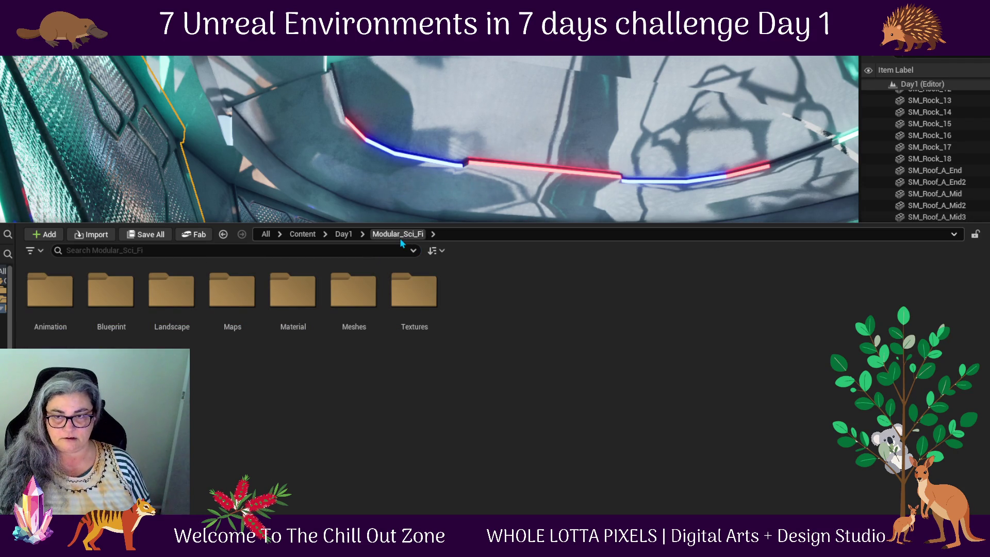
click(344, 235)
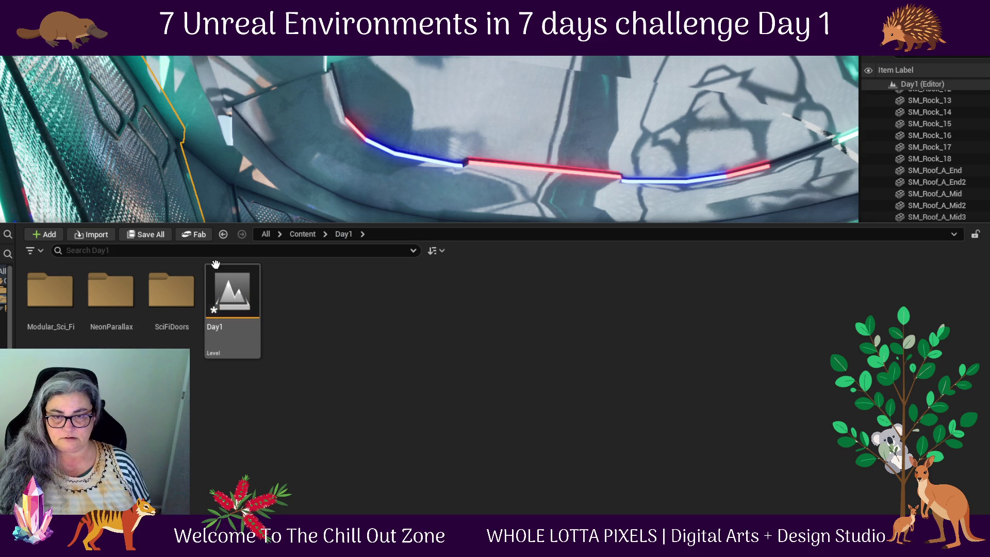
double_click(113, 297)
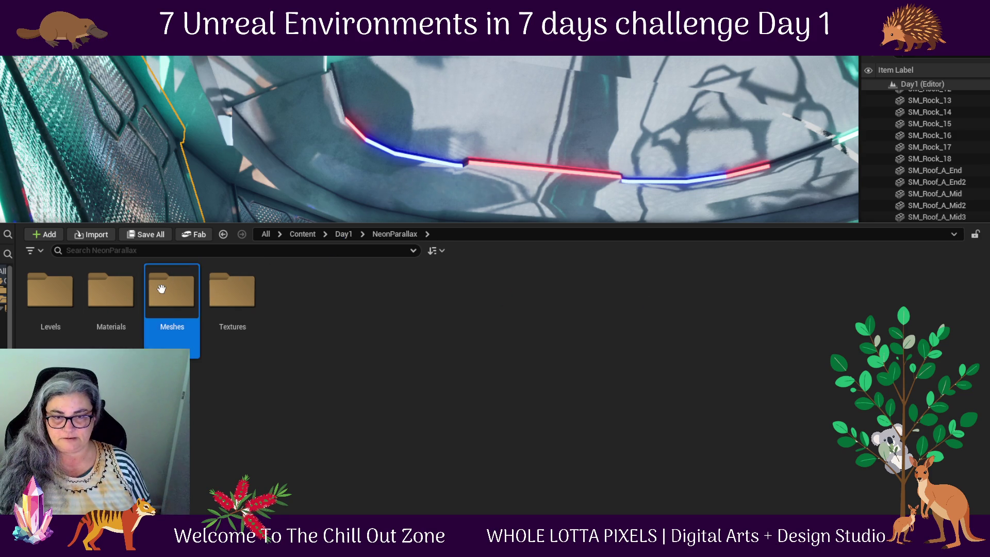
double_click(161, 289)
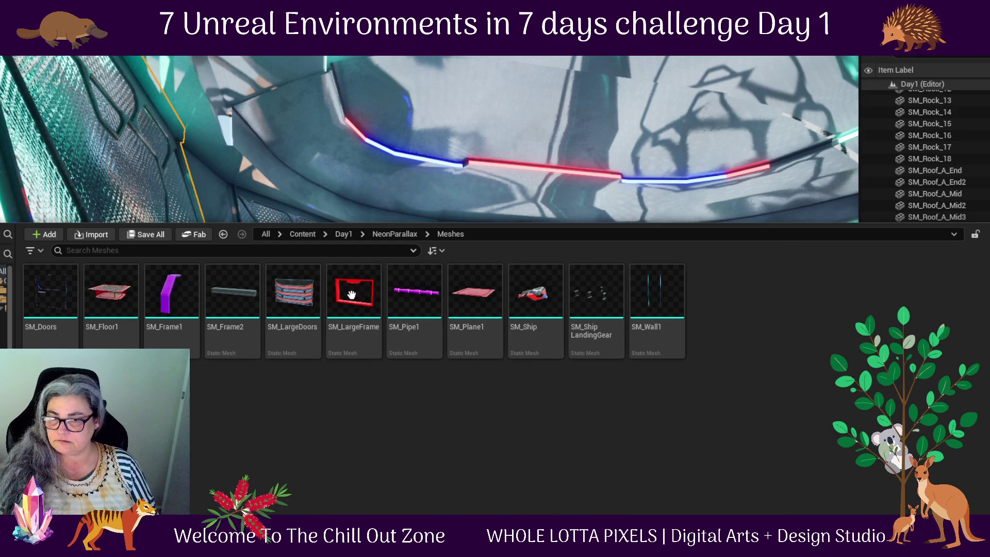
- Look through the NeonParallax Materials folder, then close the browser and select SM_Roof_A_End2
click(396, 234)
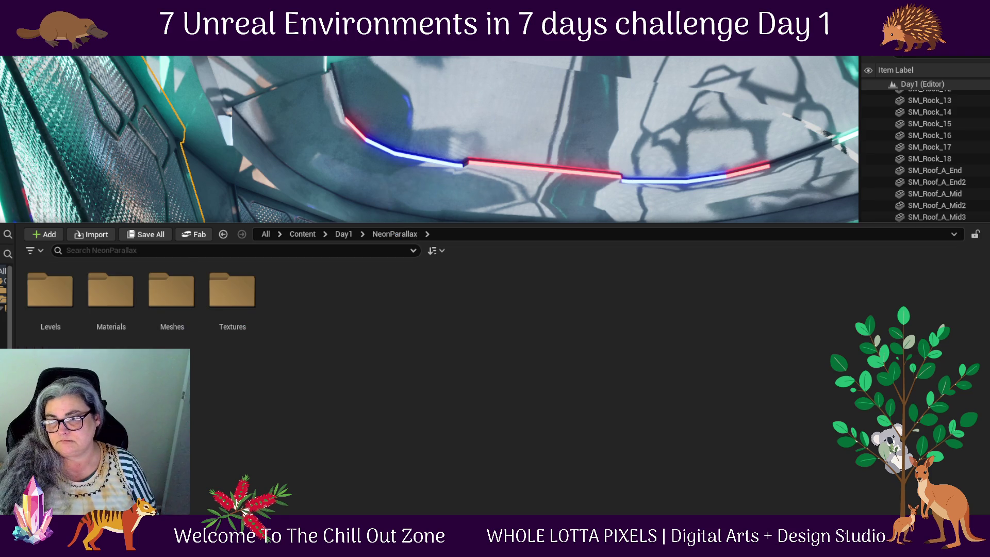
click(343, 234)
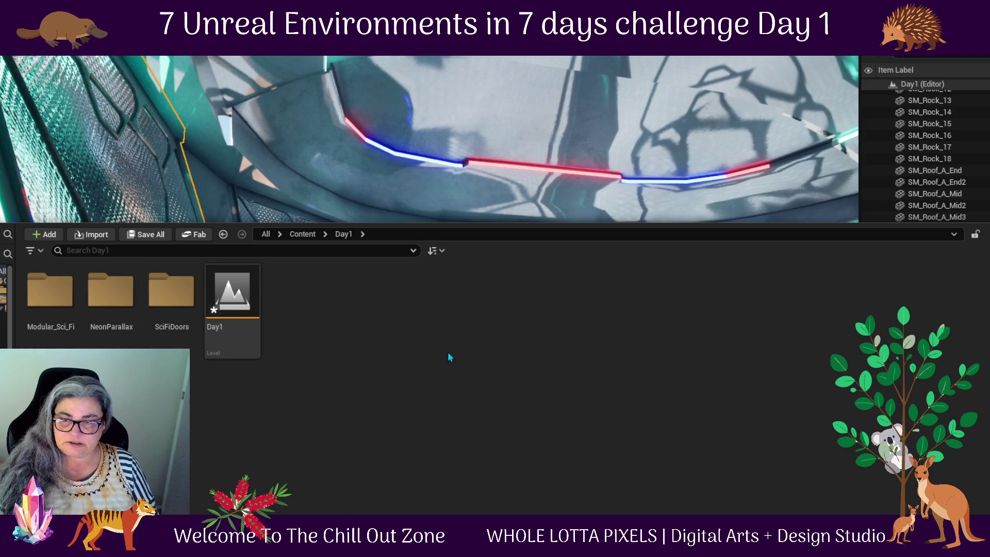
double_click(114, 286)
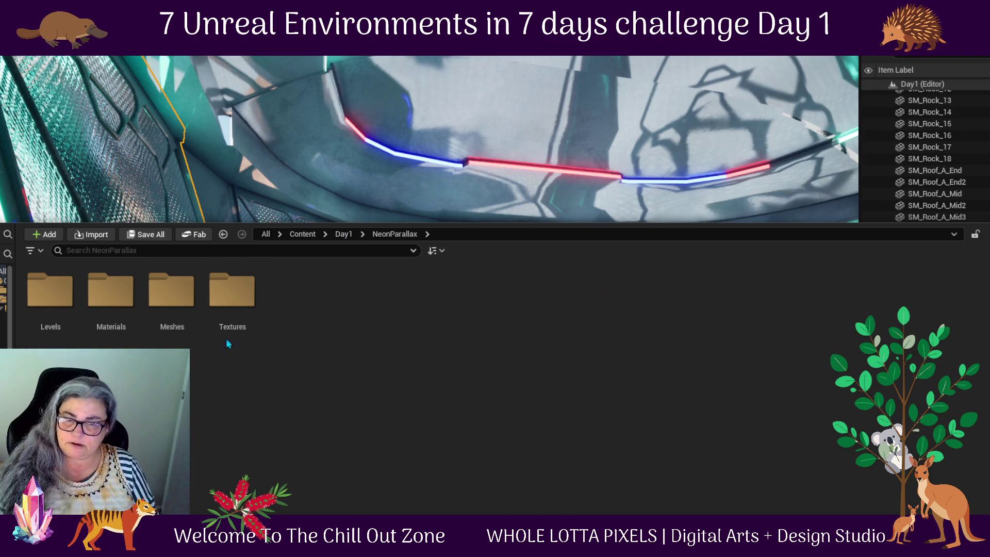
click(108, 309)
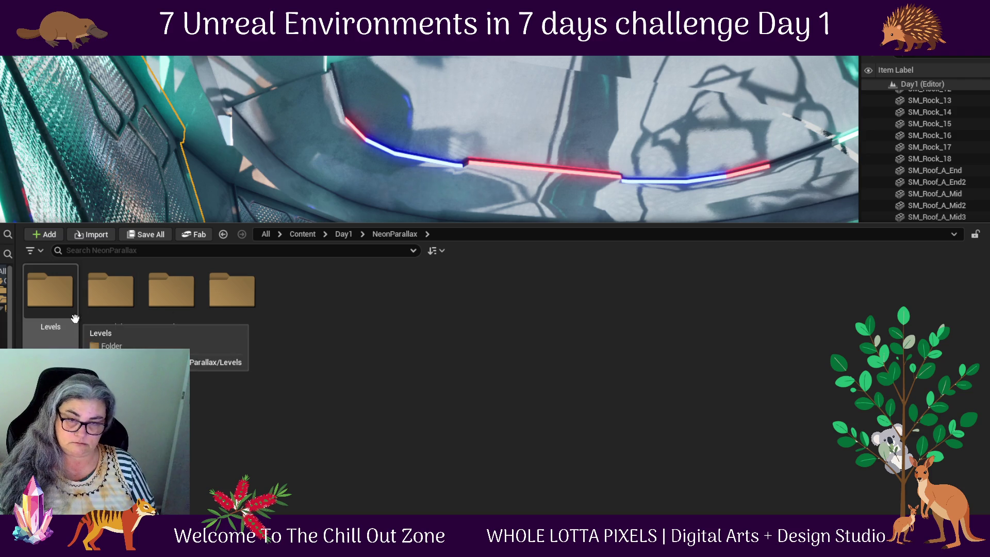
double_click(117, 311)
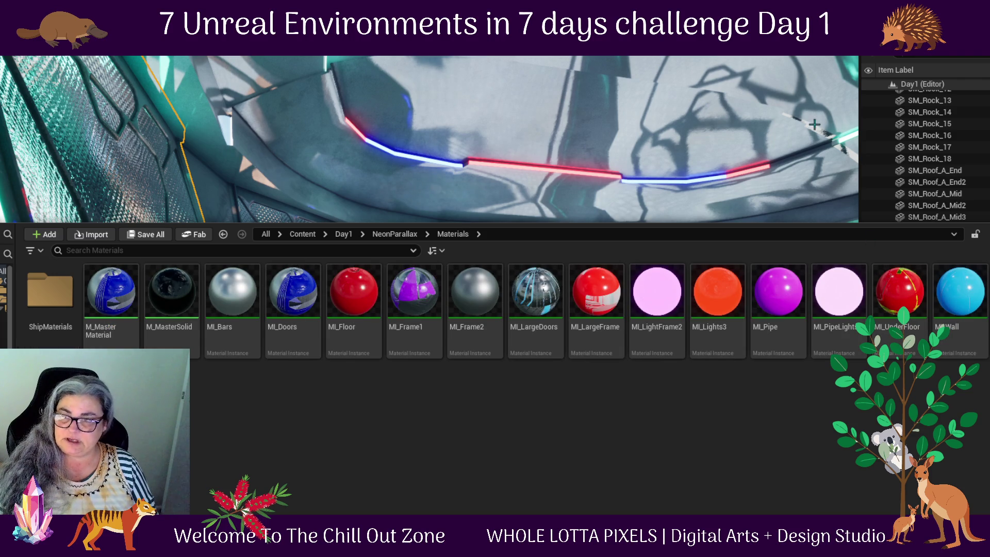
click(395, 236)
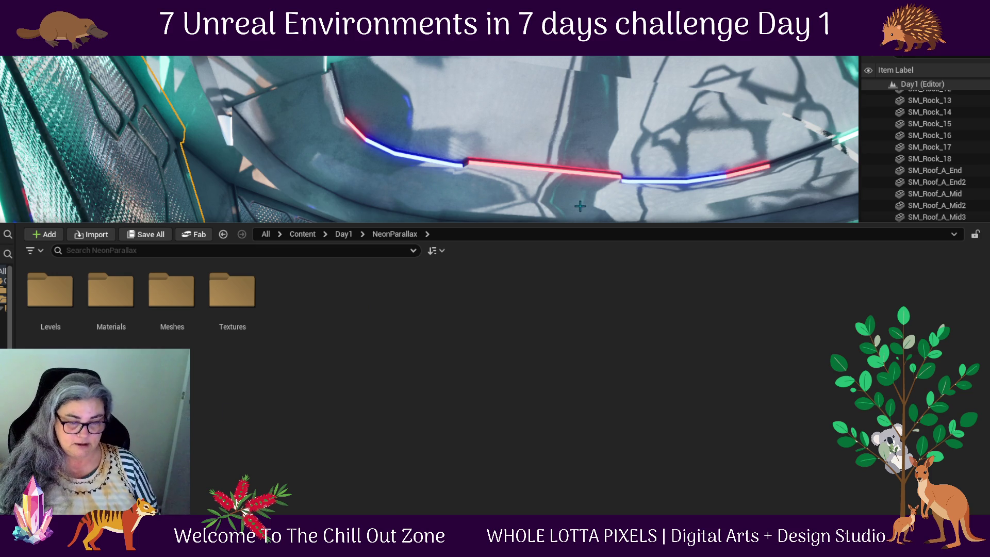
click(447, 93)
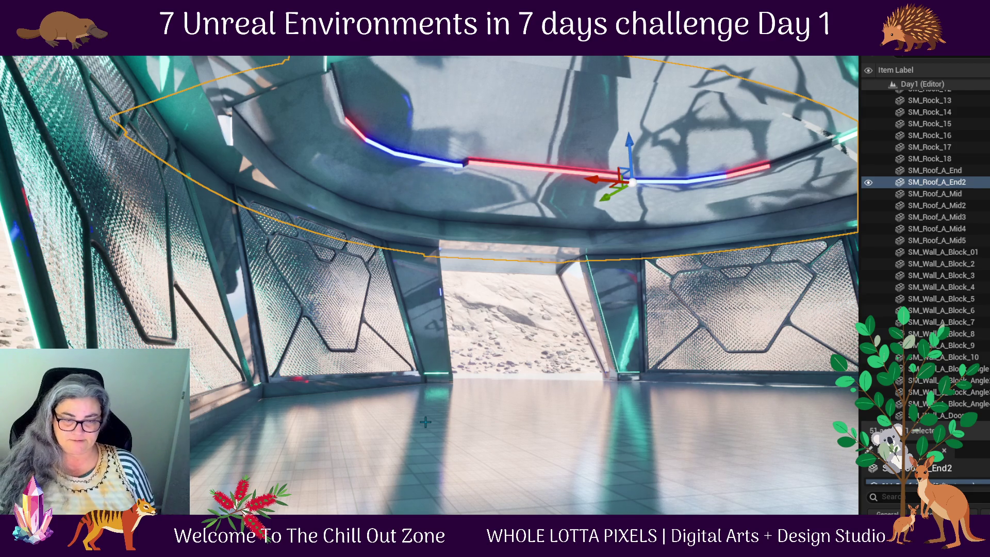
- Nudge the left-wall block SM_Wall_A_Block_3 sideways along X, then reopen the asset browser
drag(443, 449, 371, 436)
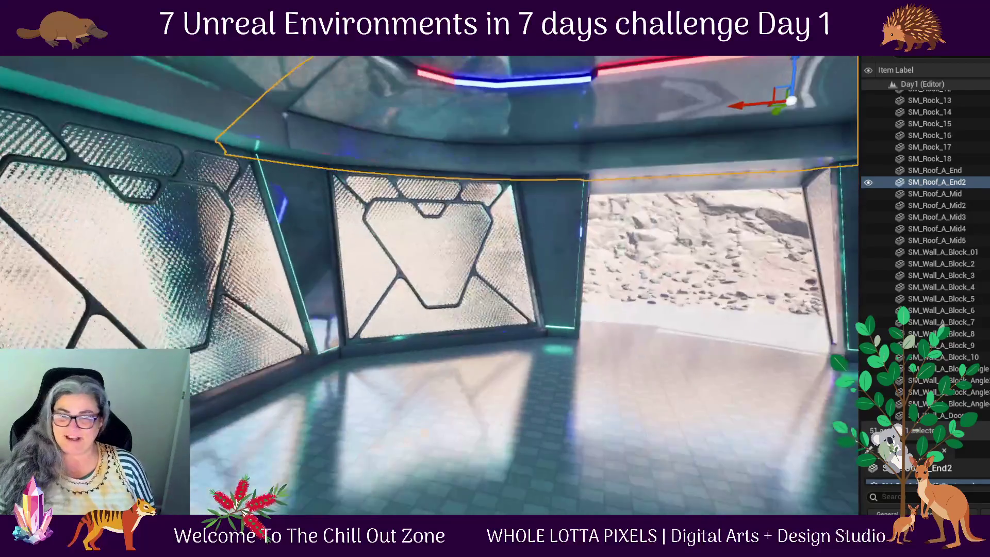
mouse_move(506, 389)
mouse_down()
mouse_move(413, 415)
mouse_move(454, 410)
mouse_up()
drag(227, 423, 219, 421)
click(219, 421)
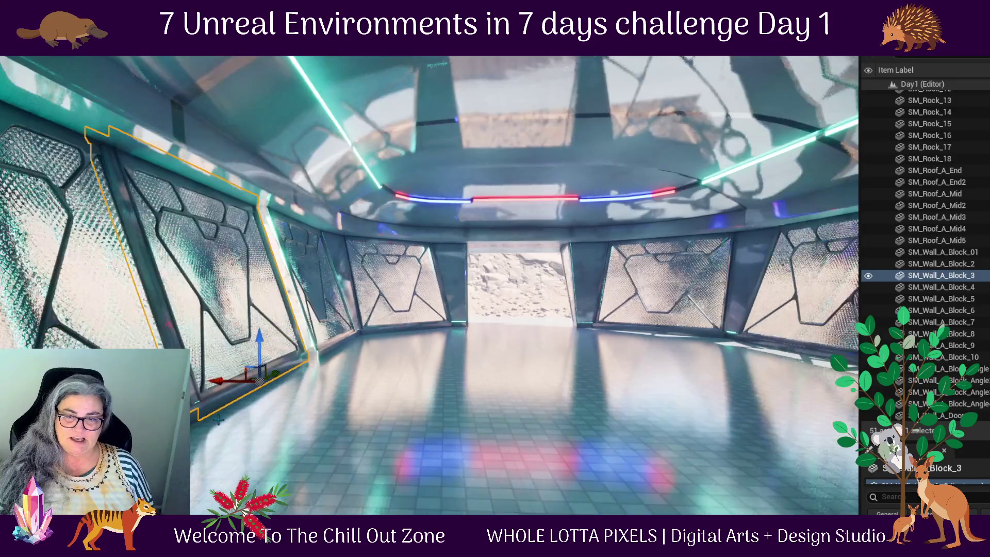
drag(226, 384, 237, 388)
drag(480, 432, 479, 431)
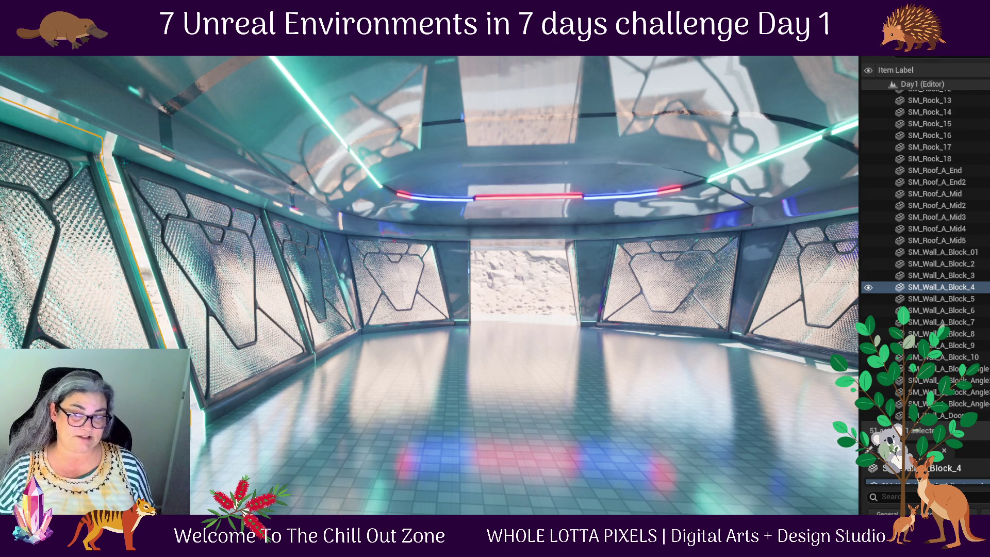
key(ctrl+space)
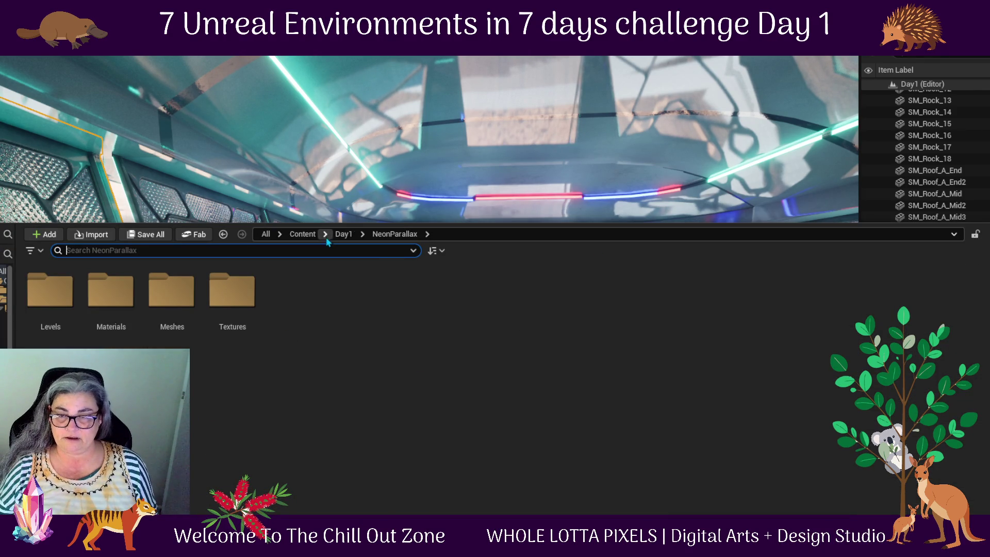
- Show the three Hover_RZ_V6 vehicle assets via Day1 > Modular_Sci_Fi > Meshes, then close the browser
click(349, 233)
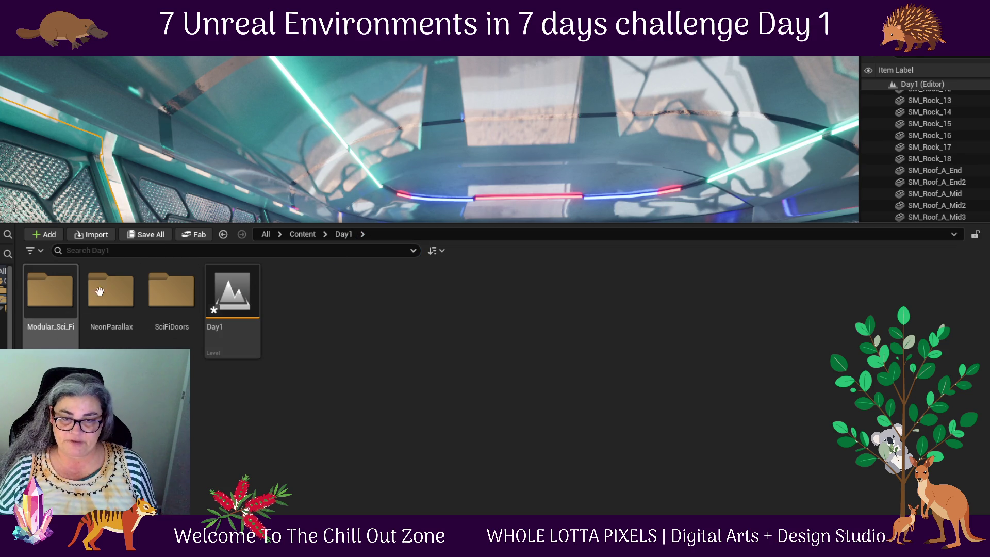
click(173, 341)
click(47, 285)
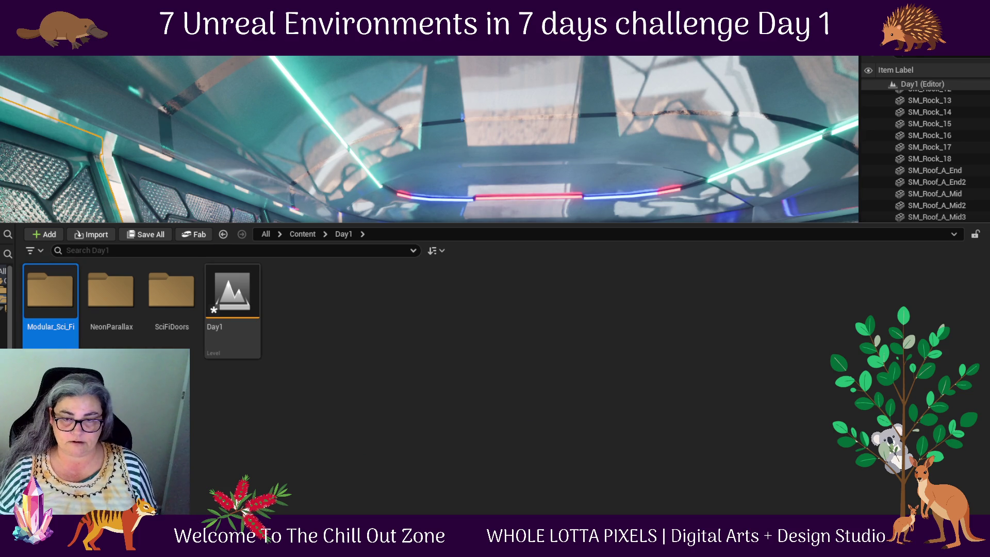
double_click(49, 294)
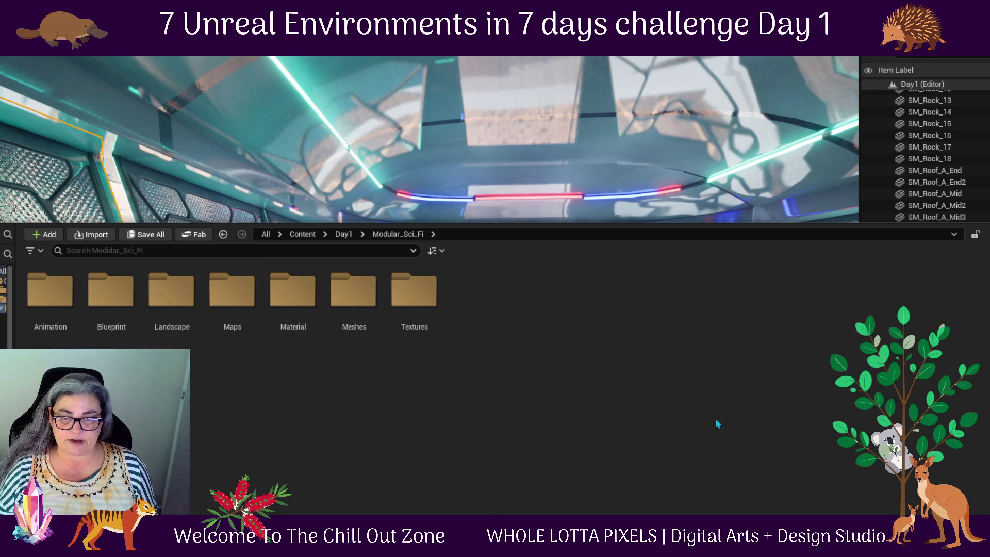
double_click(358, 303)
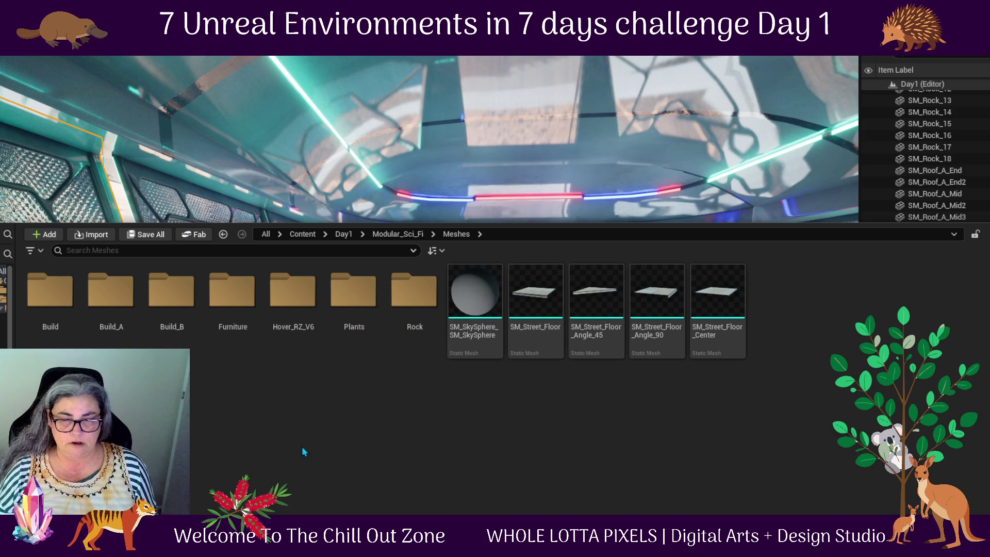
double_click(295, 310)
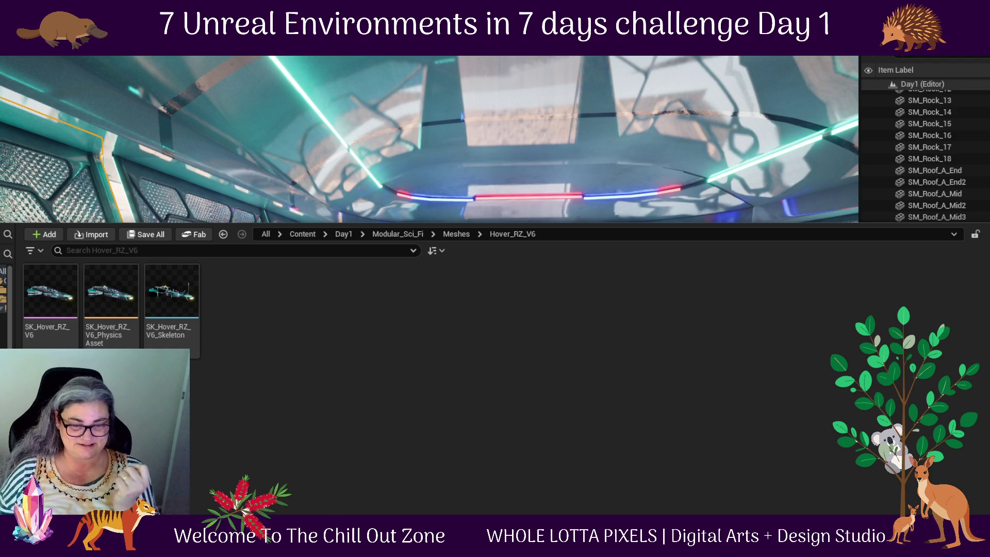
click(266, 122)
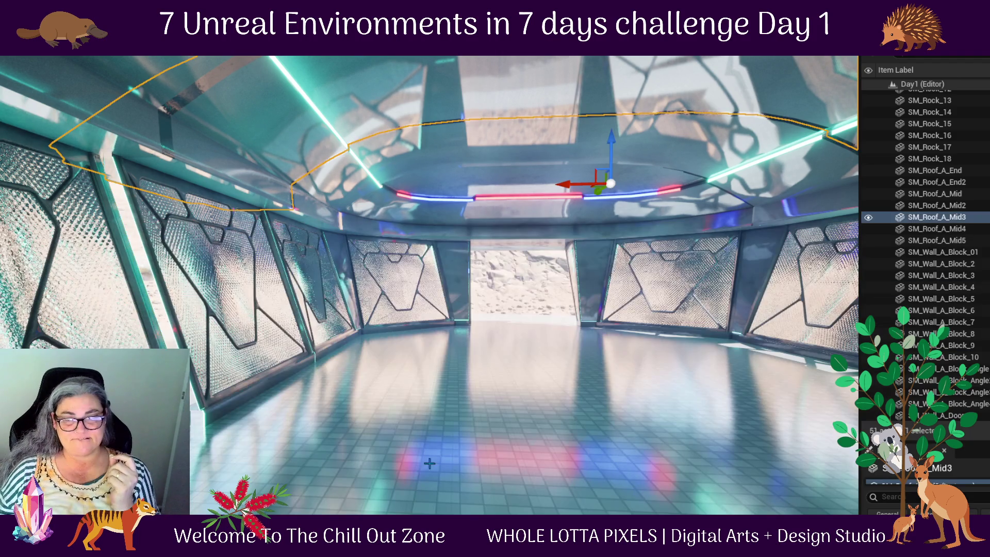
- Select wall blocks 4, 2 and 5 together and frame them in the view
click(941, 286)
key(f)
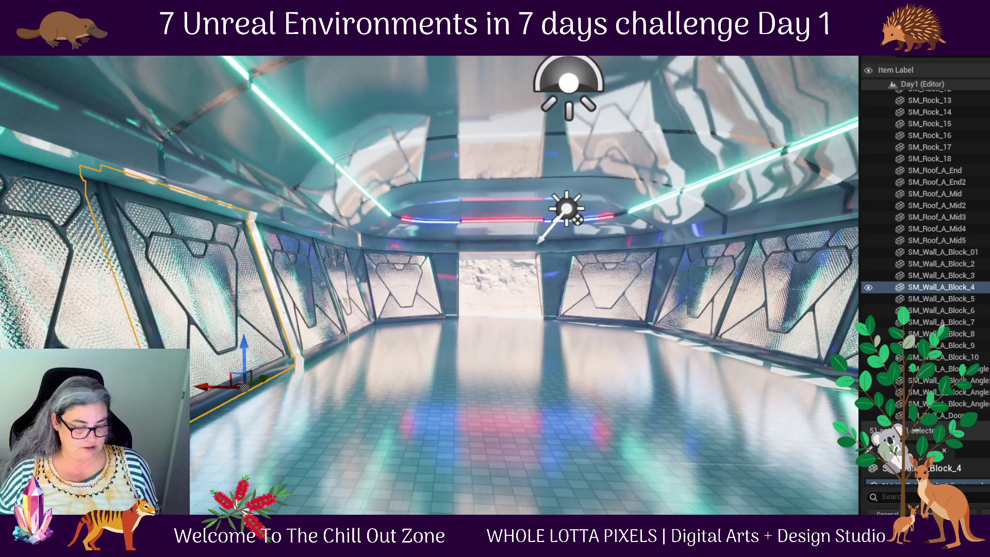
ctrl+click(942, 264)
key(f)
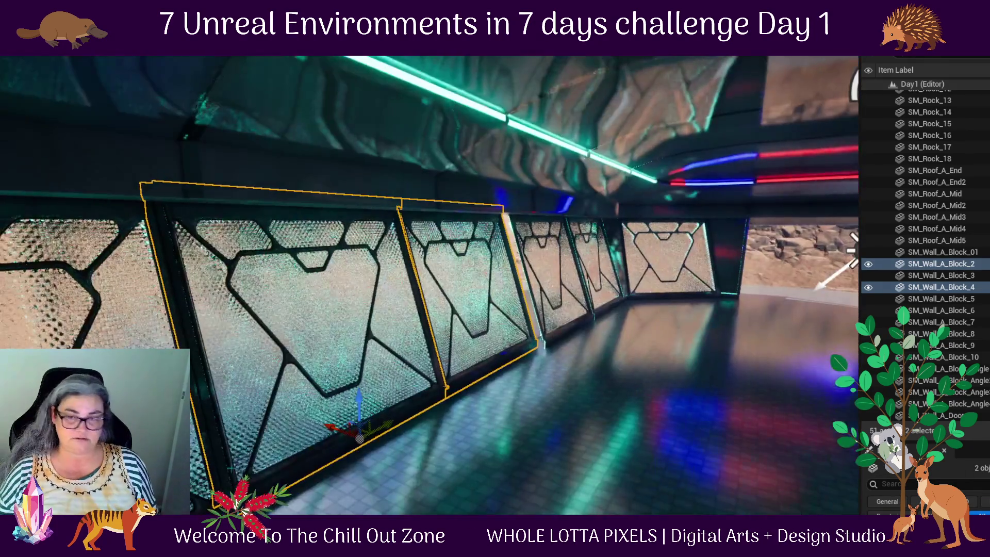
ctrl+click(379, 453)
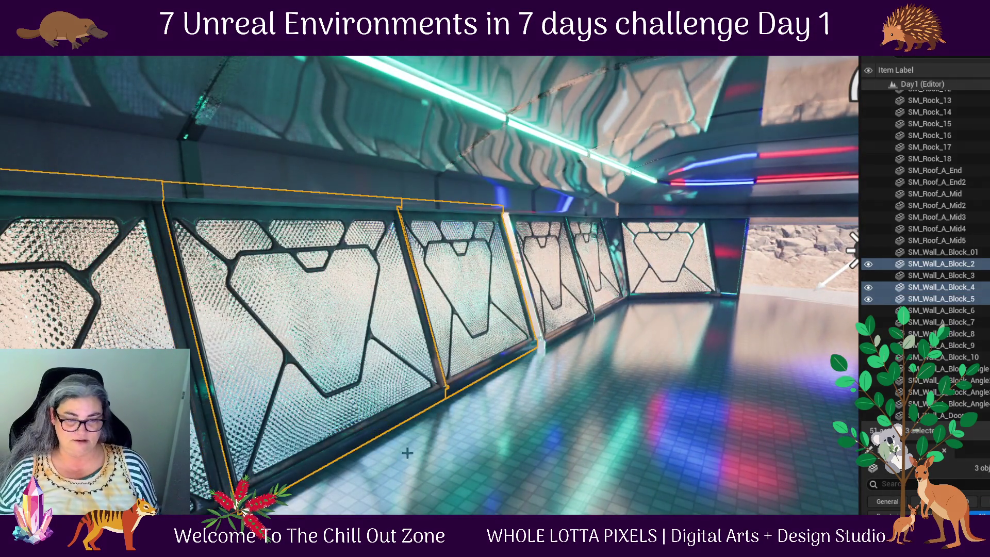
drag(445, 492, 444, 493)
key(f)
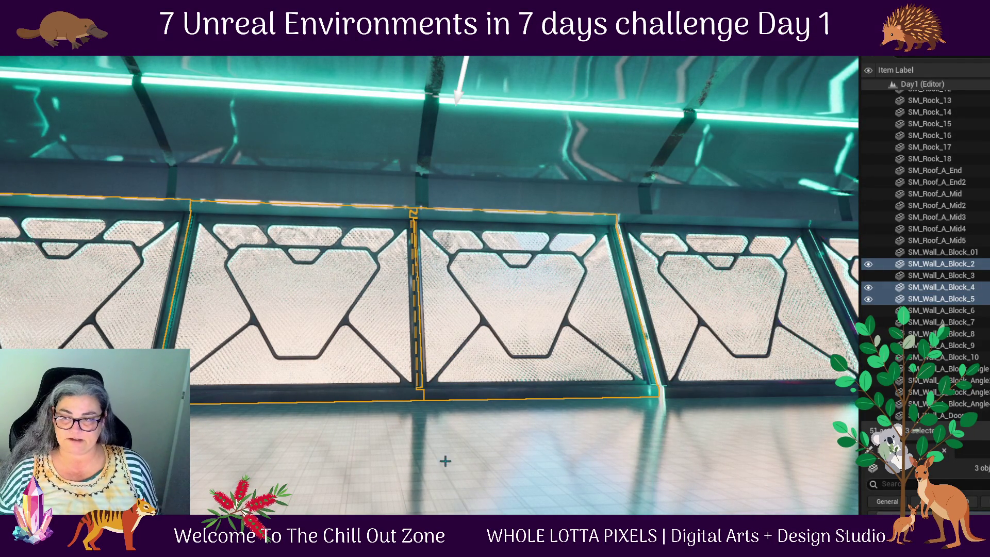
- Inspect SM_Wall_A_Block_5 up close, then select the angled corner wall piece
drag(452, 461, 452, 461)
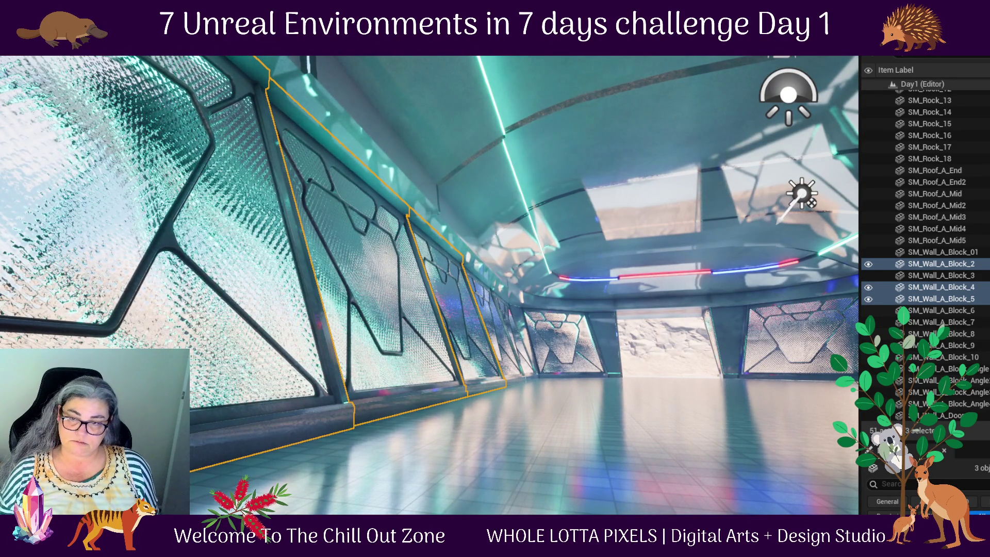
drag(578, 480, 579, 480)
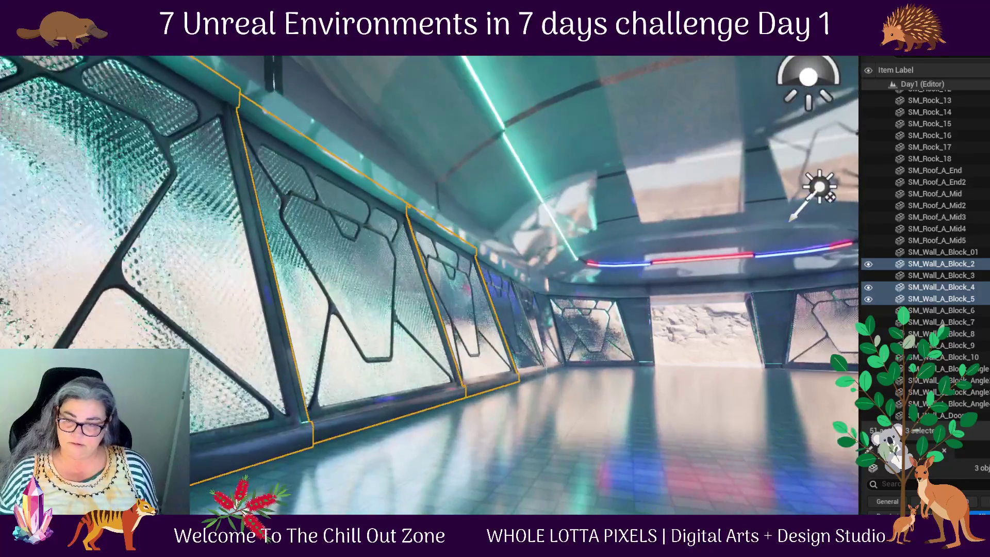
click(194, 466)
drag(194, 466, 194, 465)
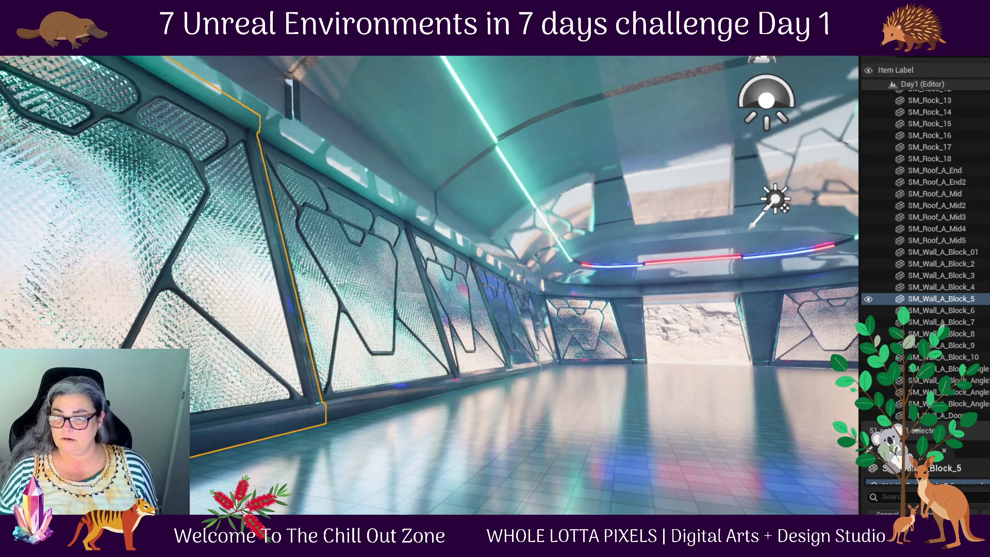
mouse_move(449, 458)
mouse_down()
mouse_move(432, 465)
mouse_move(209, 408)
mouse_up()
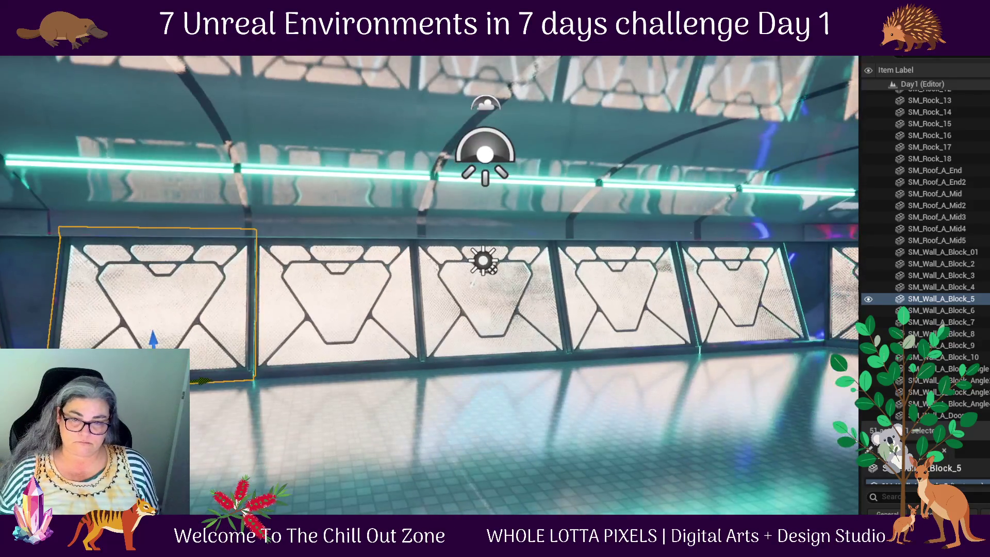
click(31, 289)
drag(31, 289, 3, 284)
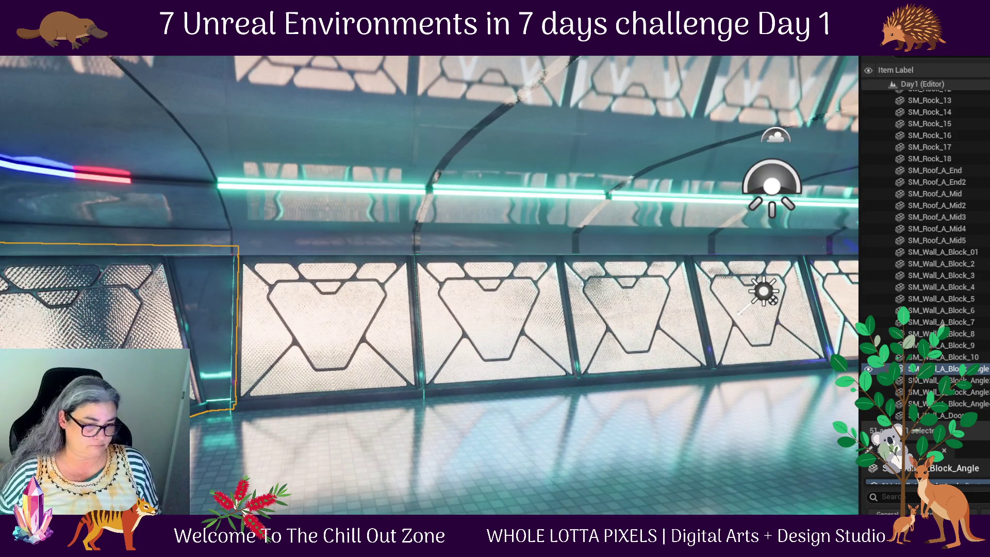
key(f)
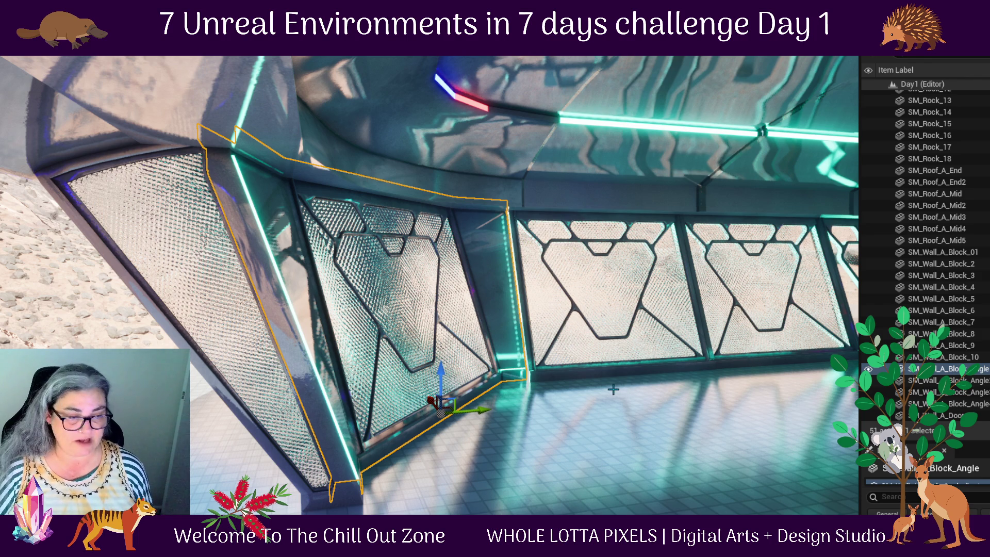
mouse_move(654, 391)
mouse_down()
mouse_move(557, 386)
mouse_move(493, 426)
mouse_up()
mouse_move(467, 468)
mouse_down()
mouse_move(453, 404)
mouse_move(427, 407)
mouse_up()
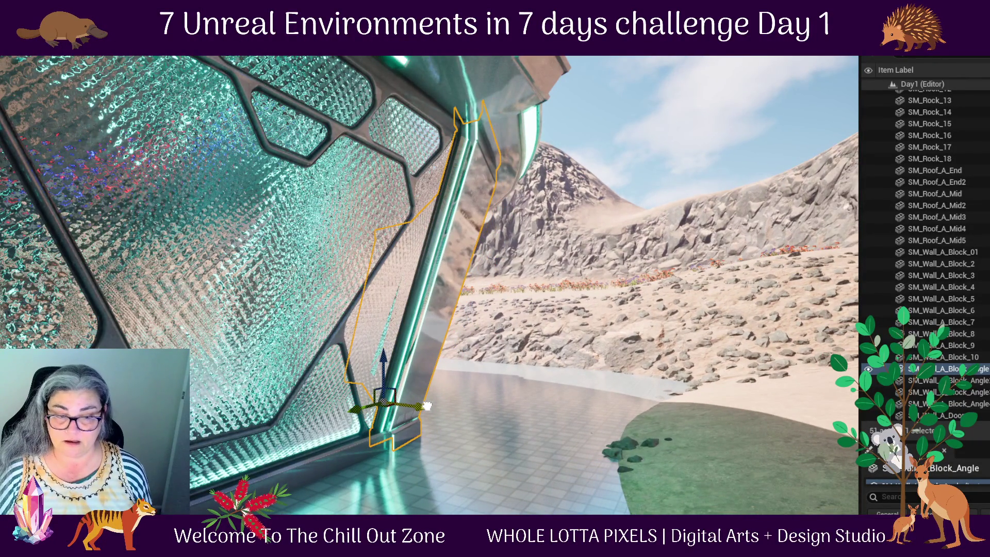
drag(488, 403, 497, 385)
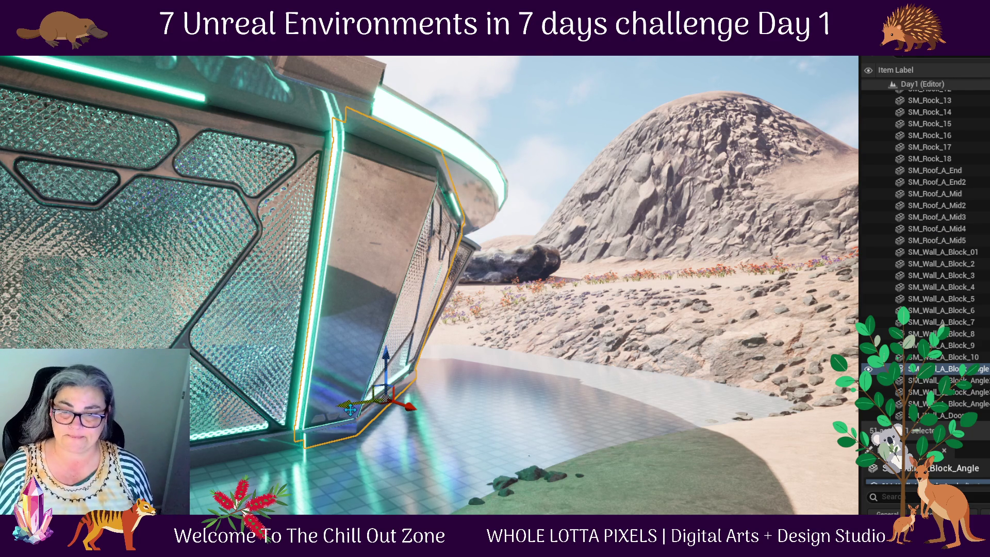
key(f)
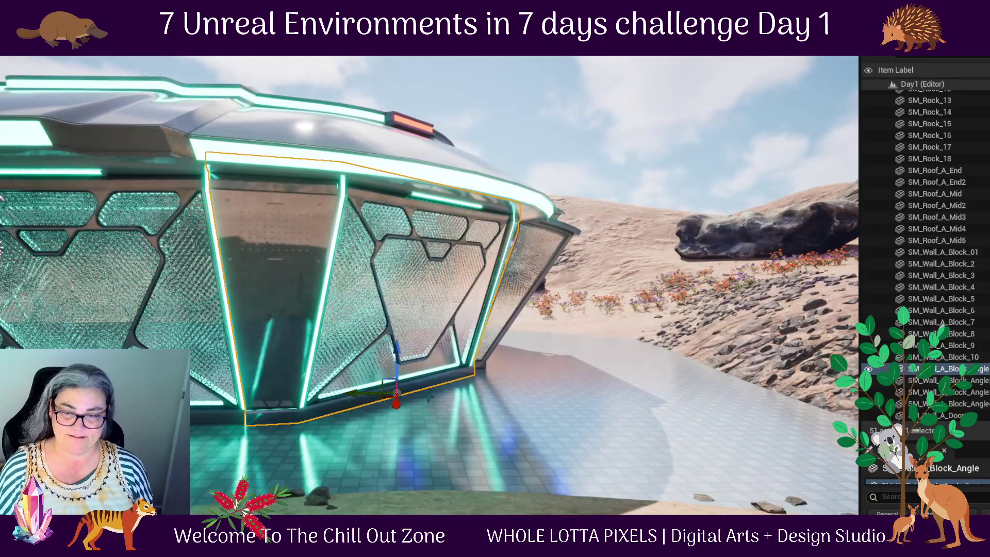
drag(367, 443, 155, 447)
drag(349, 416, 347, 415)
drag(323, 465, 332, 468)
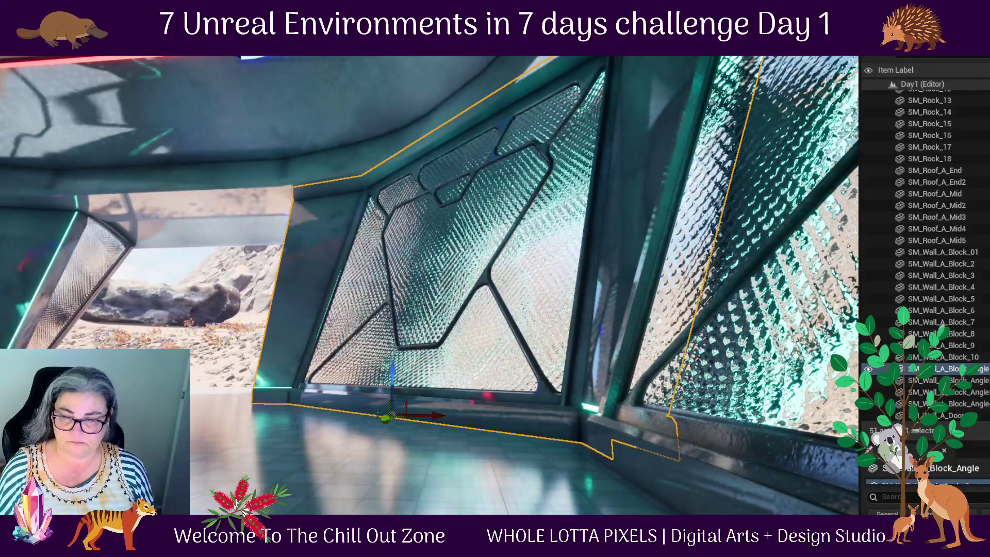
drag(435, 452, 426, 448)
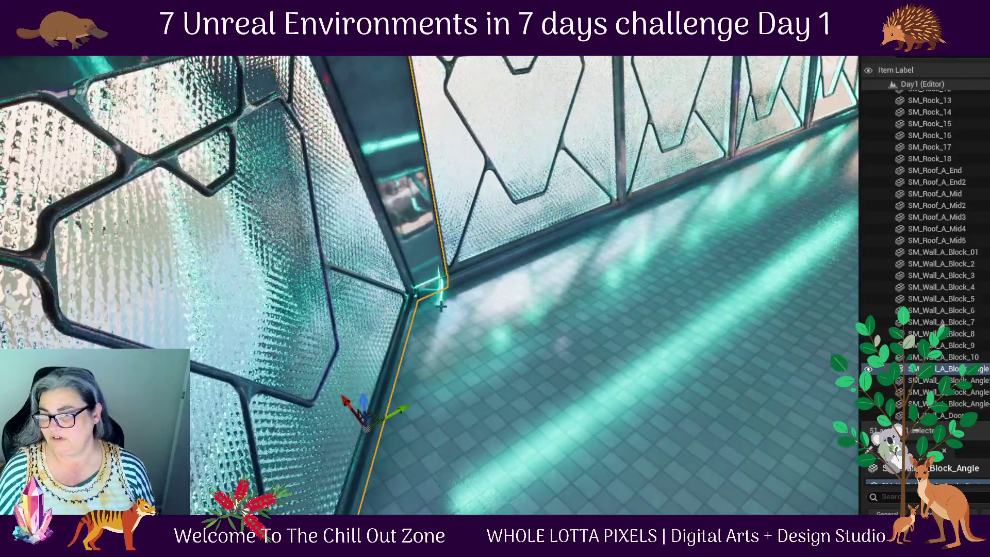
mouse_move(398, 413)
mouse_down()
mouse_move(338, 409)
mouse_move(377, 481)
mouse_up()
key(f)
drag(265, 299, 307, 252)
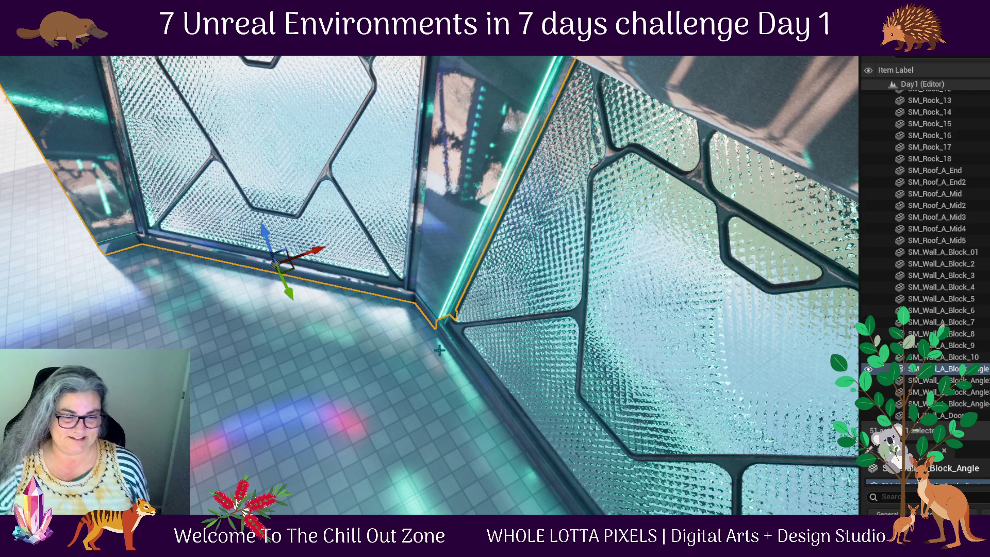
drag(454, 348, 416, 347)
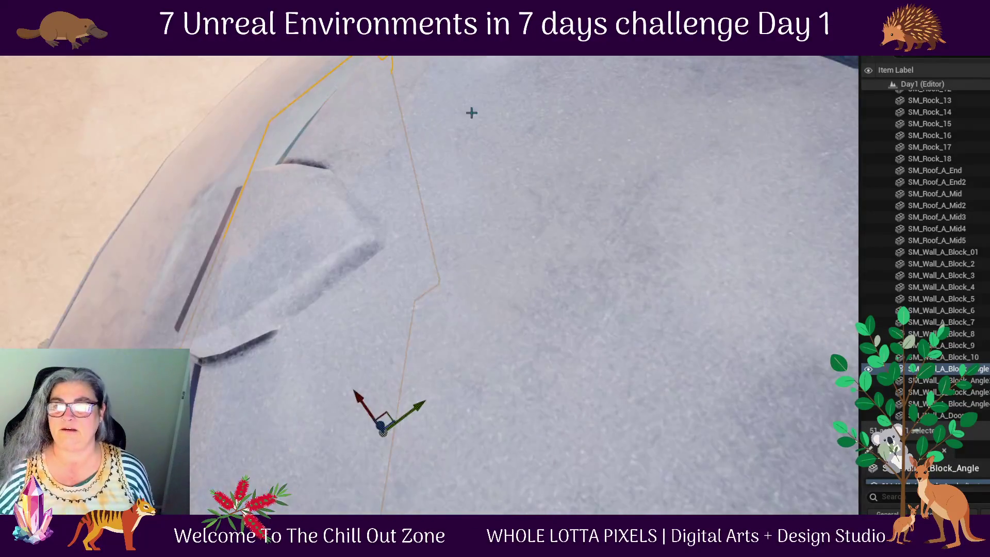
key(alt+p)
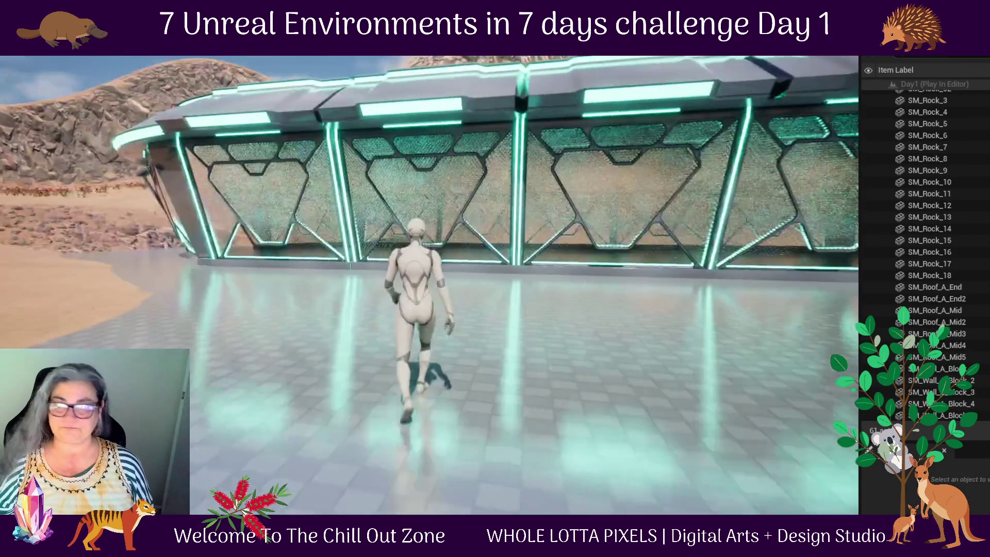
key(w)
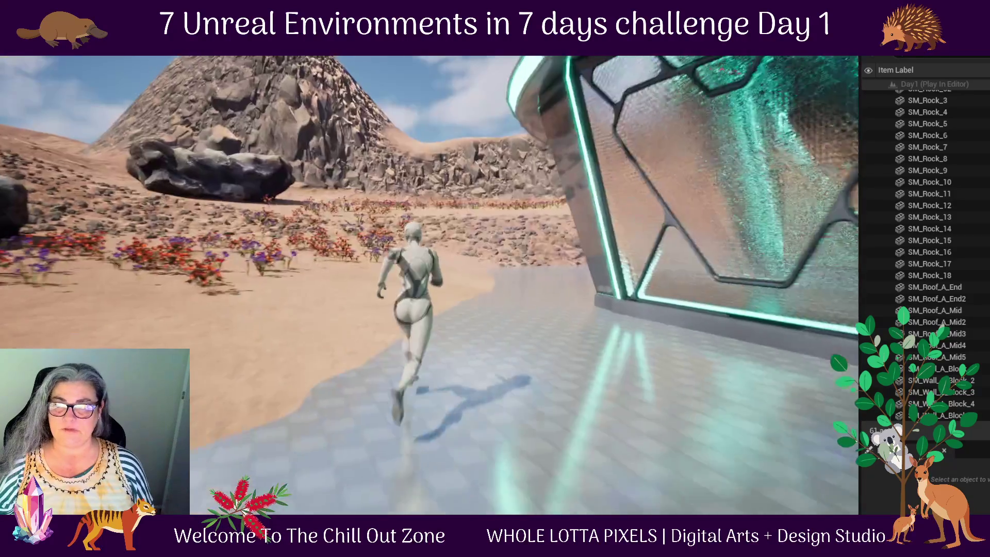
key(w)
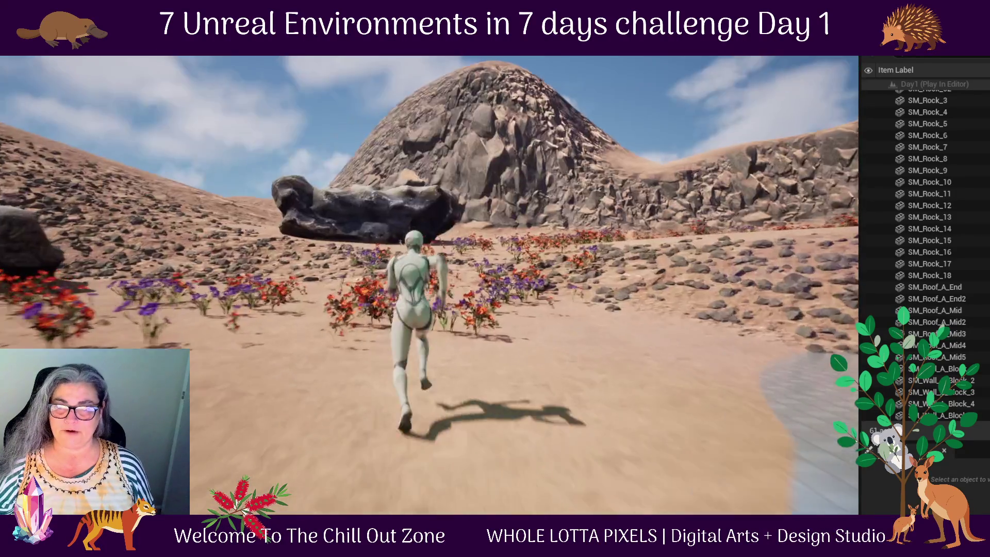
key(w)
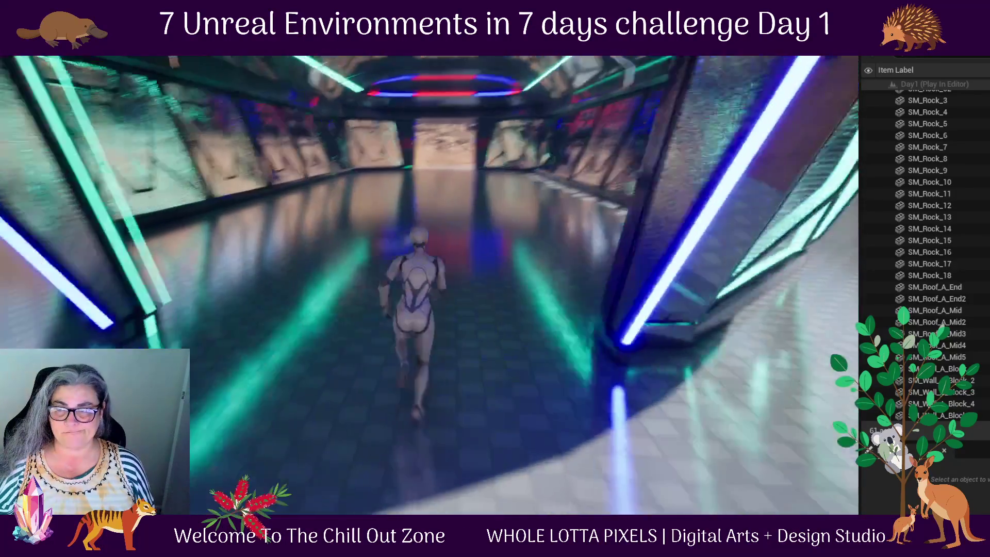
key(w)
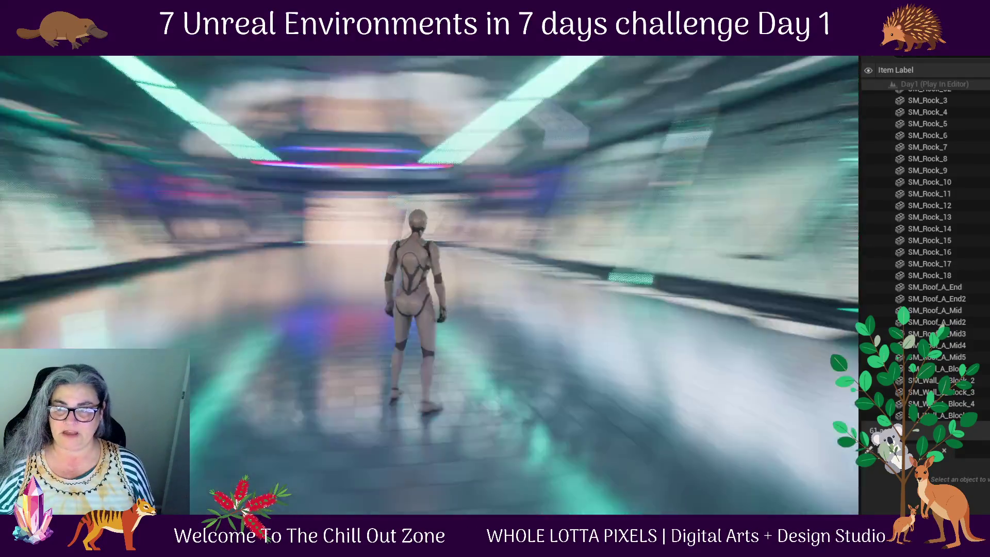
key(w)
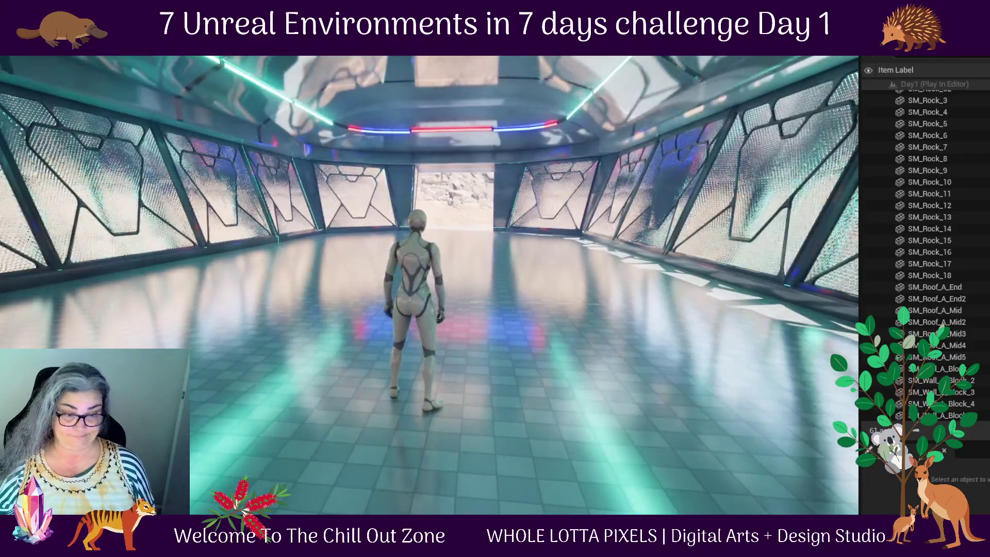
key(Escape)
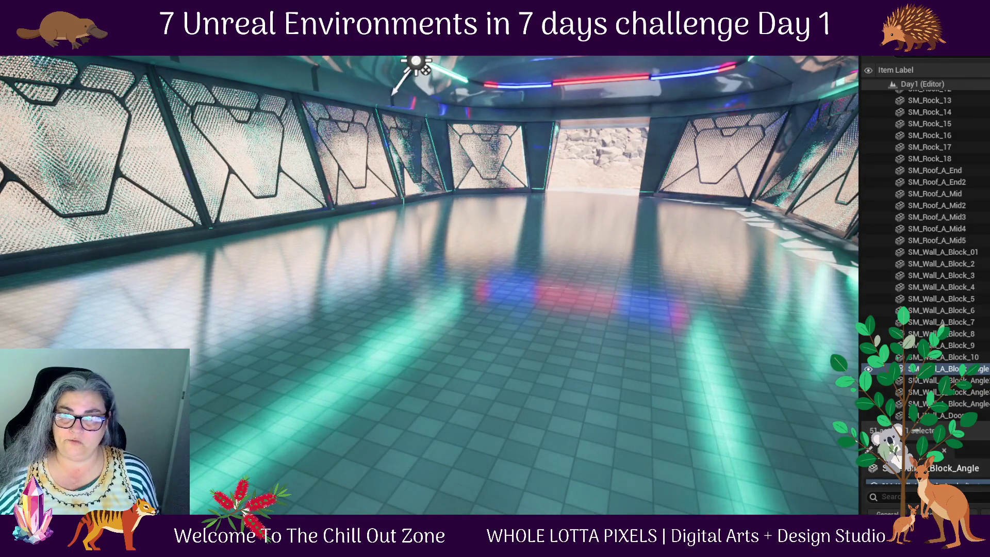
- Place SK_Hover_RZ_V6_PhysicsAsset from the Content Drawer onto the pavilion's tiled floor
key(ctrl+space)
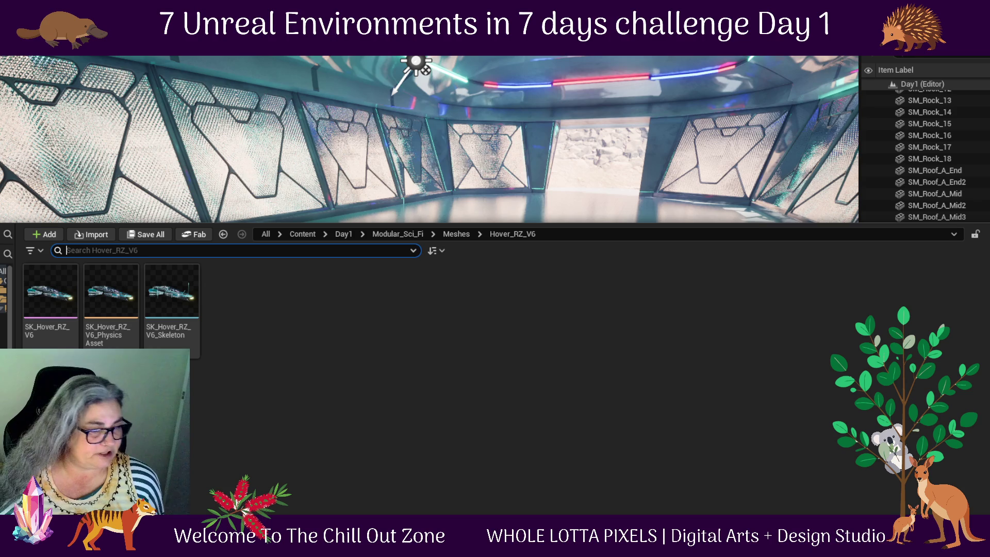
mouse_move(113, 338)
mouse_down()
mouse_move(449, 281)
mouse_move(578, 232)
mouse_move(569, 218)
mouse_up()
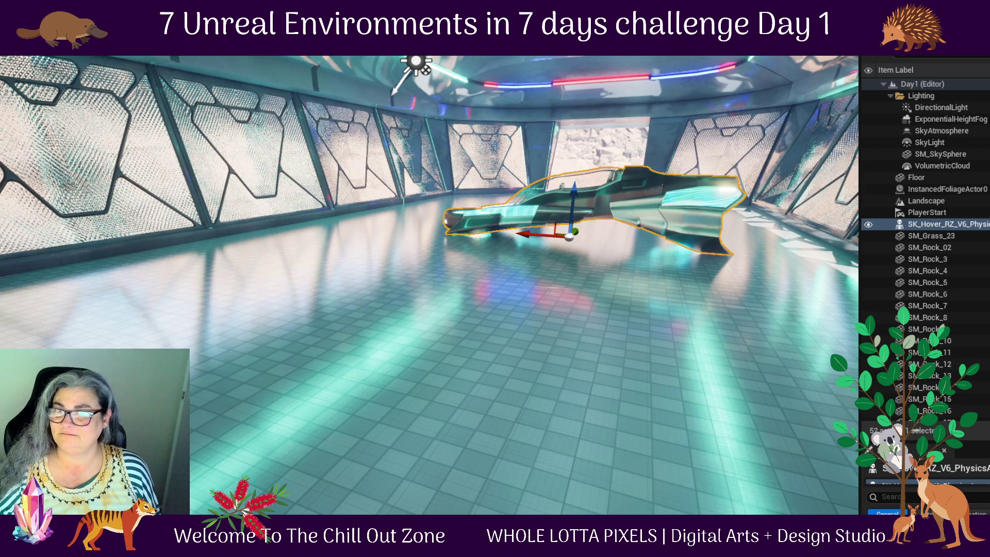
key(alt+p)
key(w)
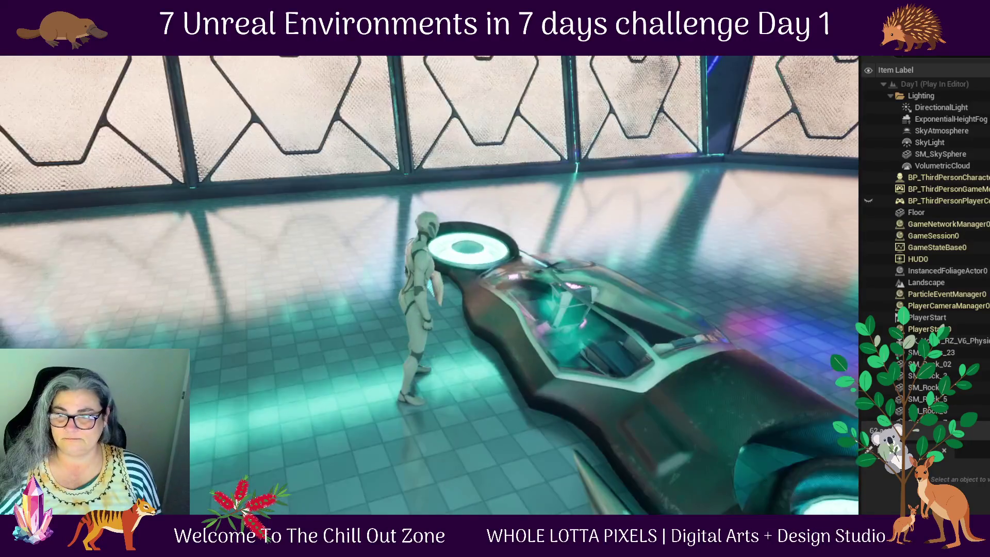
key(space)
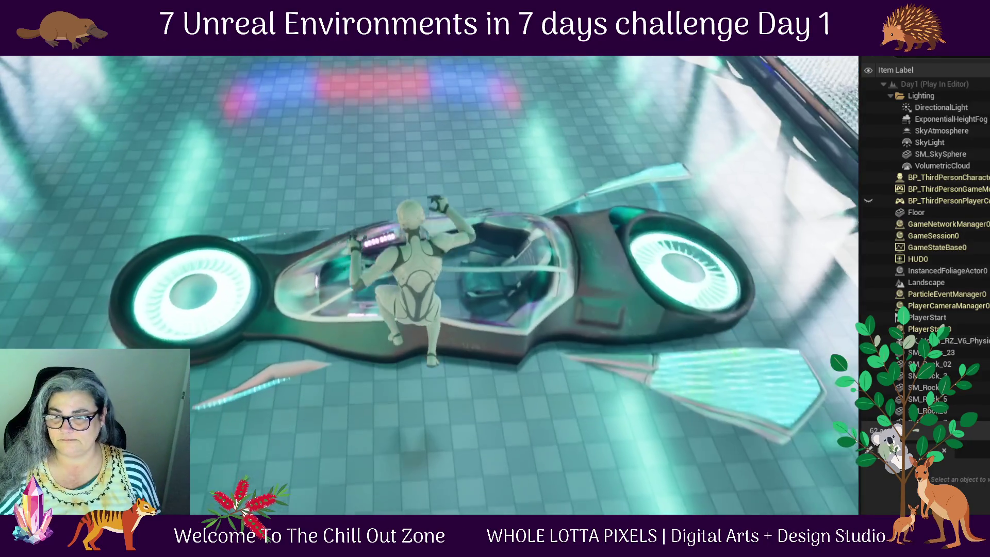
key(Escape)
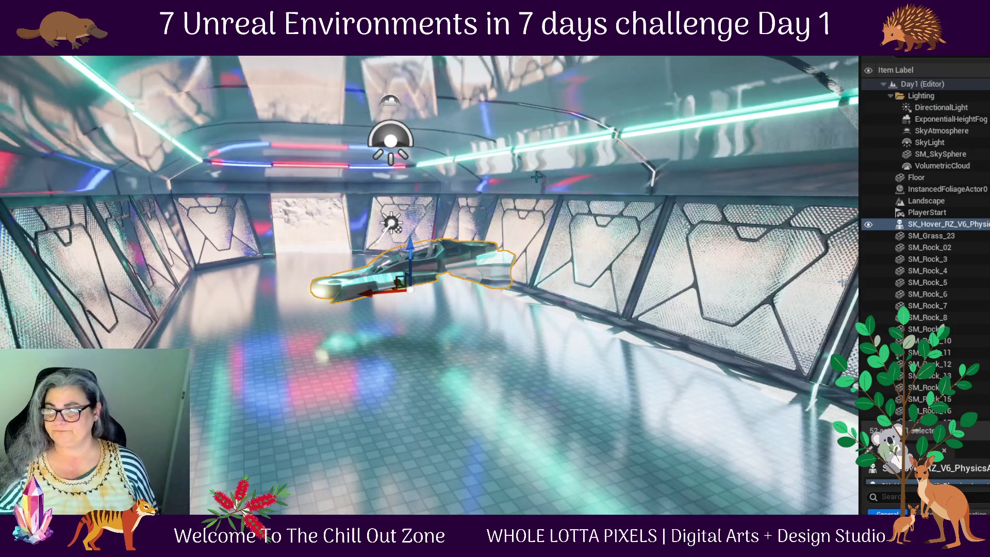
- Move the PlayerStart beside the hover vehicle and playtest the new spawn point
click(931, 217)
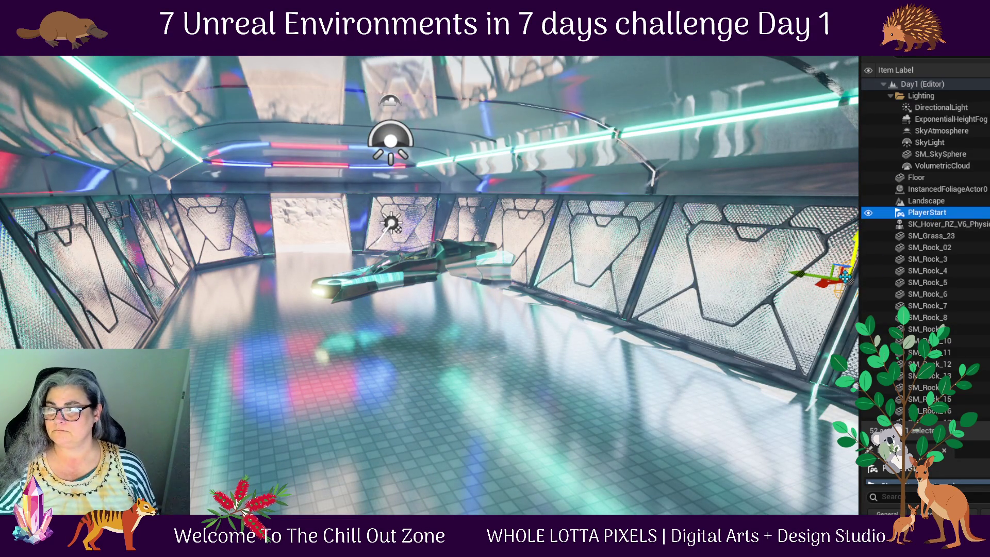
drag(820, 280, 762, 311)
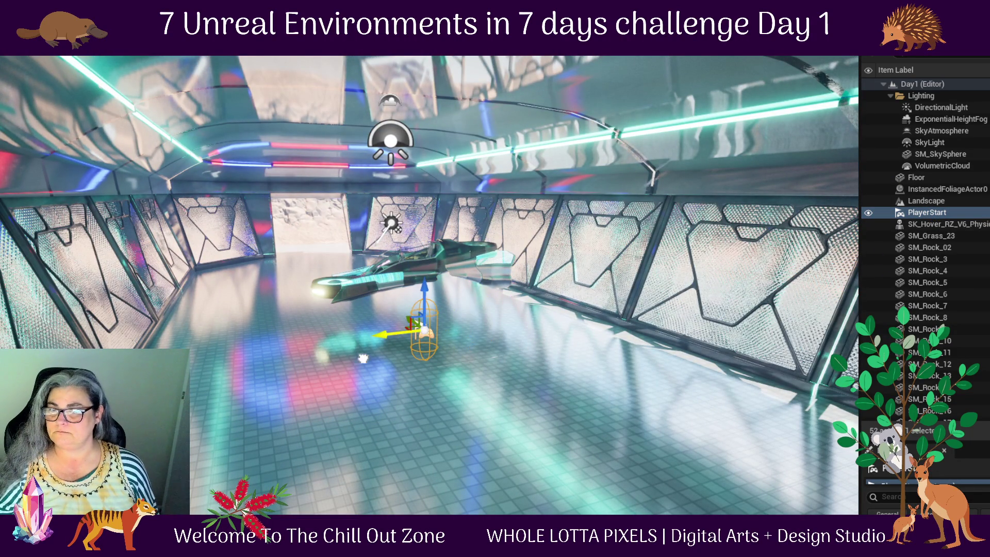
key(alt+p)
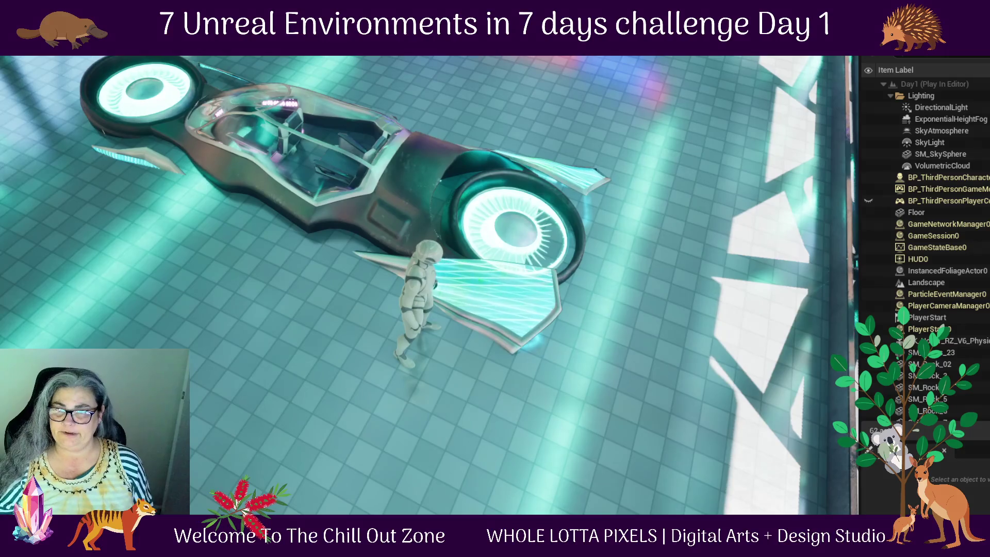
key(Escape)
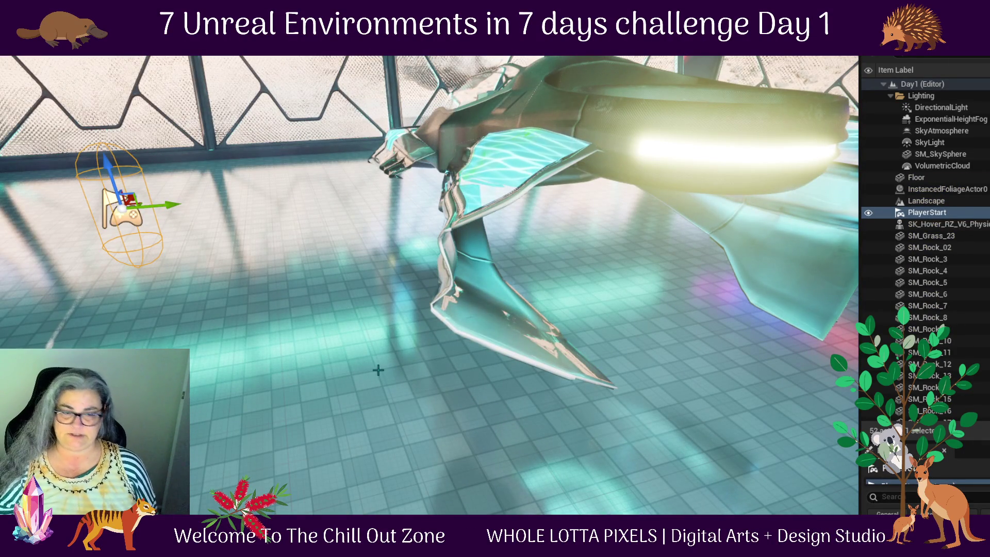
scroll(359, 364, down, 5)
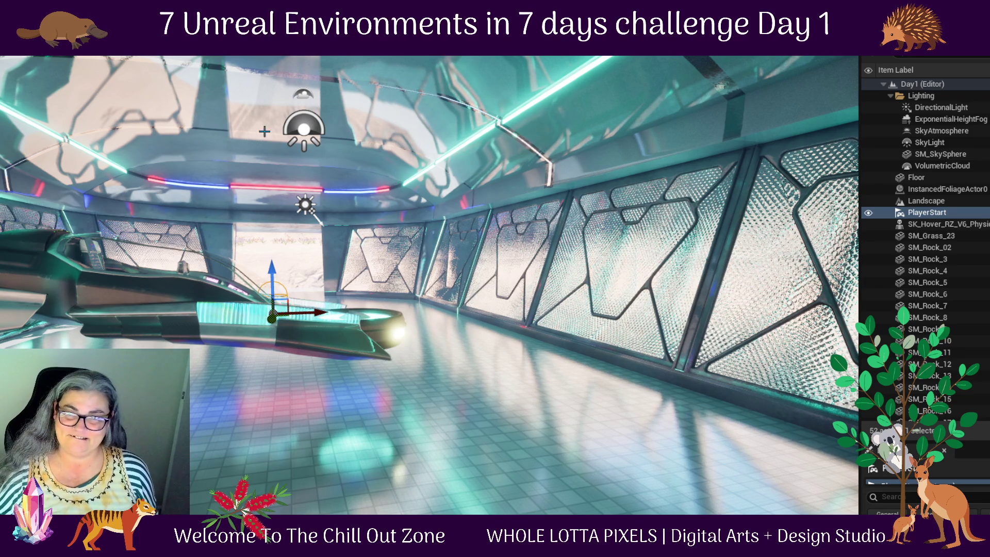
- Replace the hover vehicle with the SK_Hover_RZ_V6 skeletal mesh inside the pavilion
click(103, 253)
key(Delete)
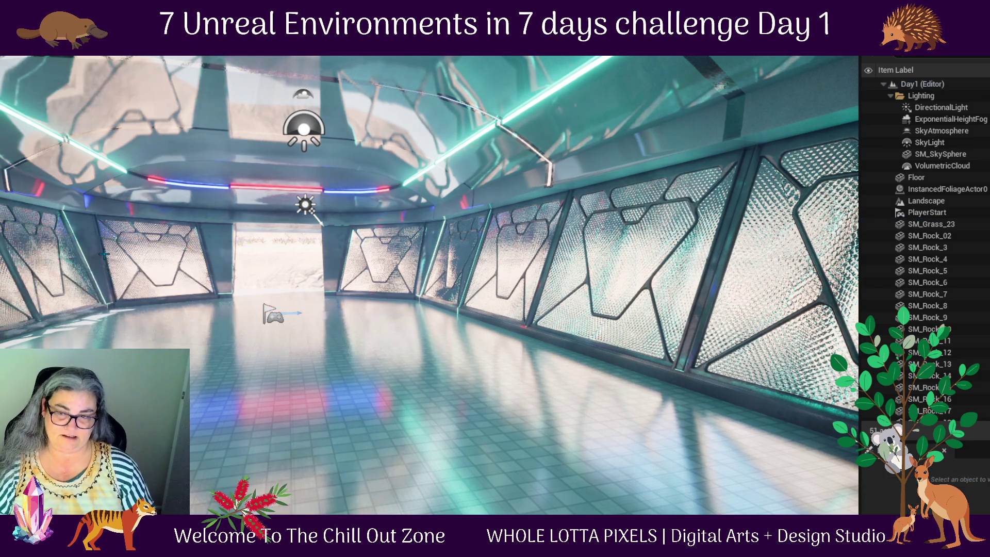
key(ctrl+space)
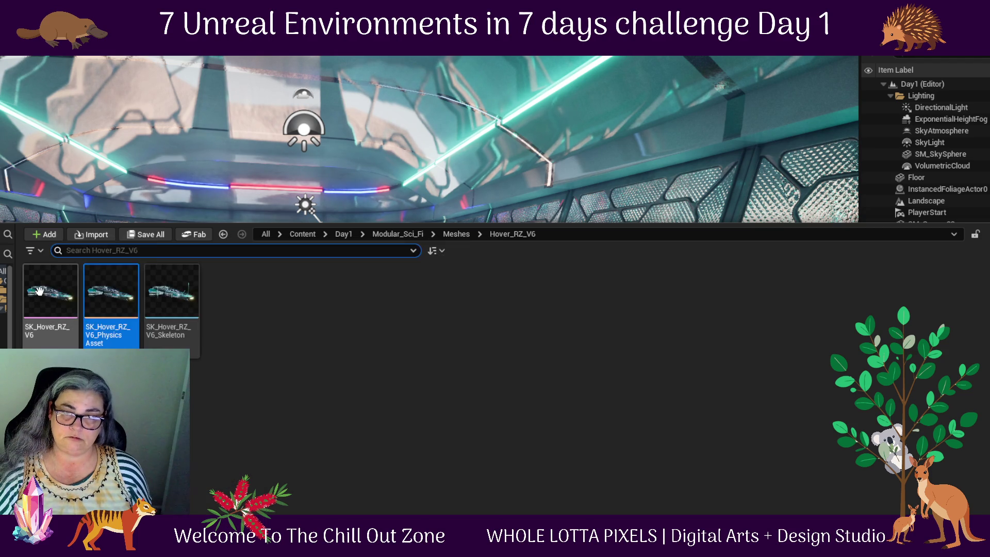
drag(39, 292, 218, 290)
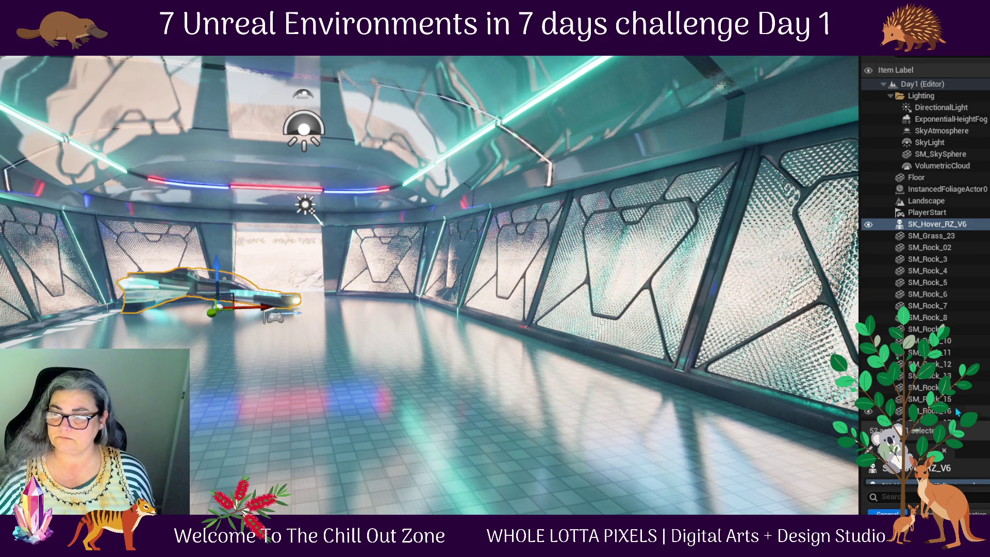
- Check the vehicle's Animation Mode, leave it unchanged, delete the vehicle and reopen Hover_RZ_V6
drag(883, 436, 883, 79)
scroll(923, 309, down, 8)
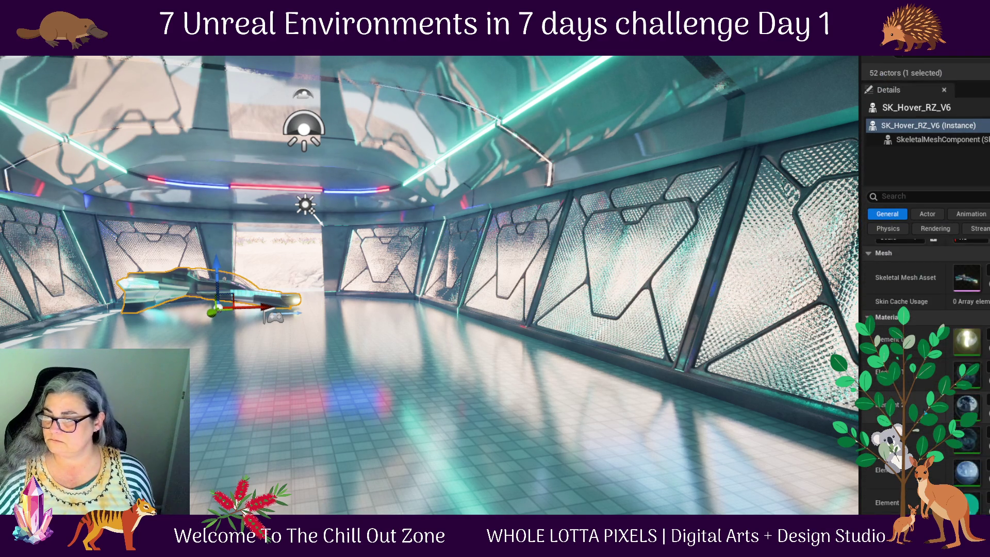
scroll(931, 430, down, 1)
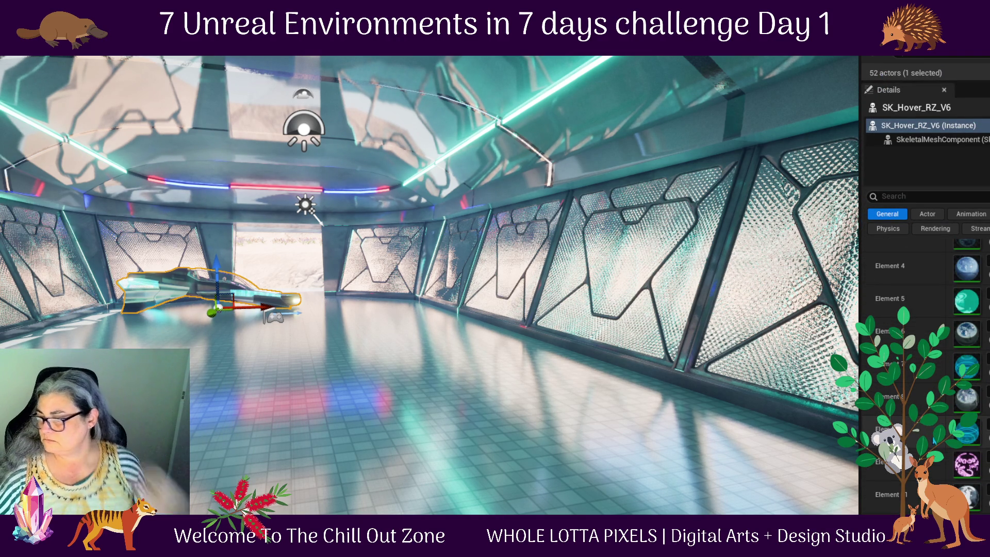
scroll(923, 372, up, 8)
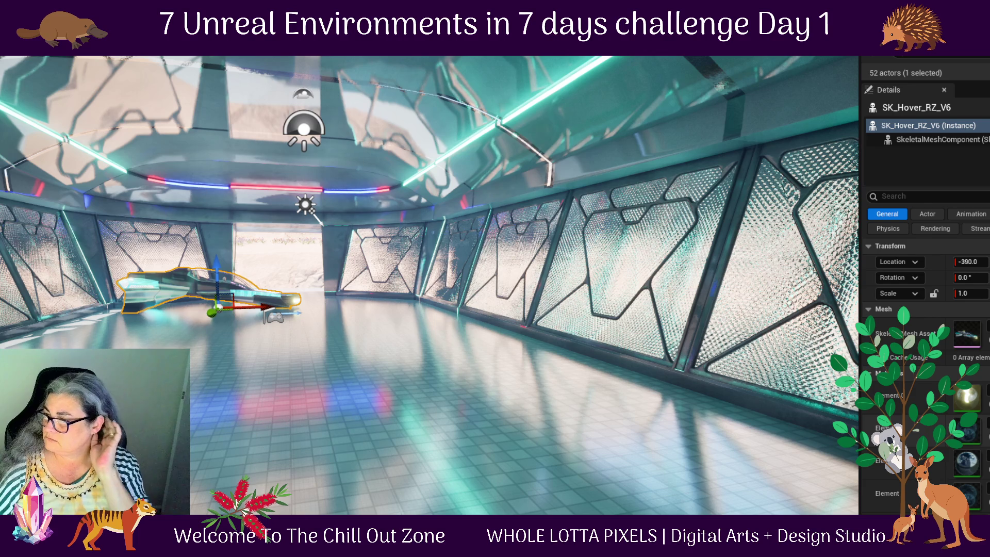
click(972, 214)
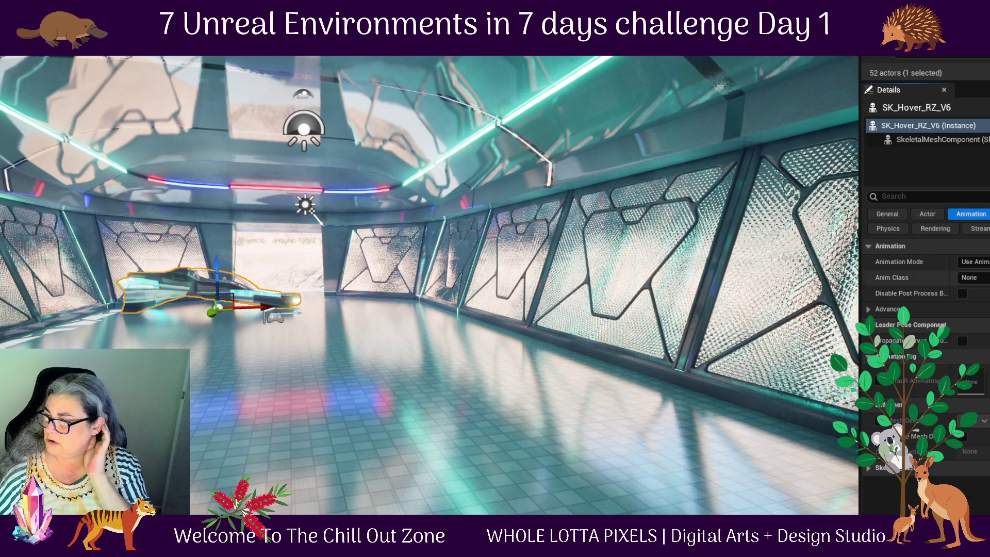
click(975, 262)
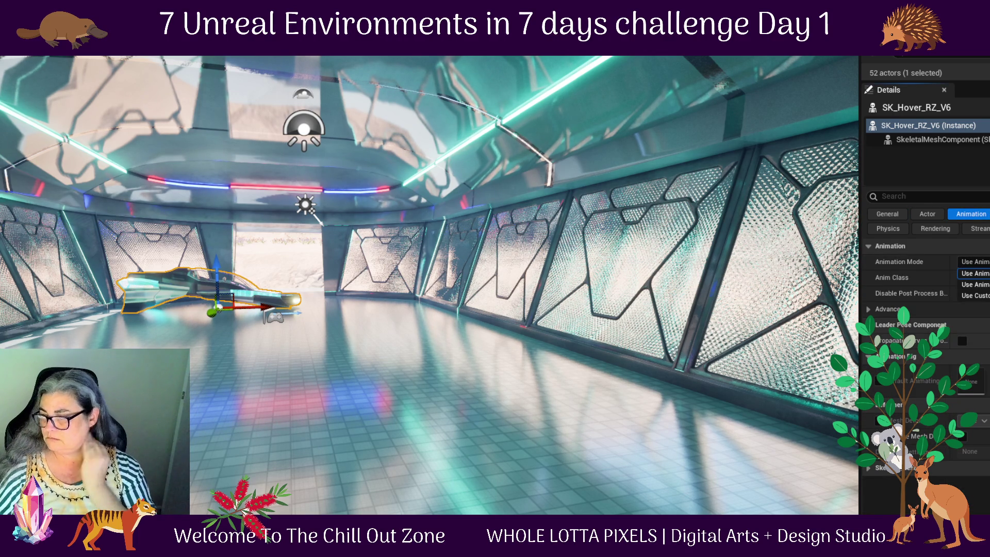
click(975, 274)
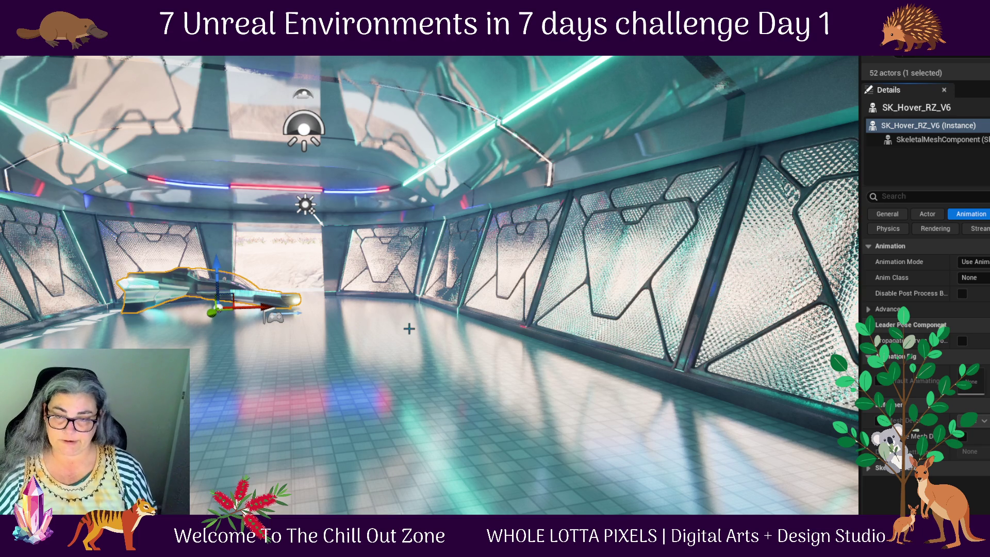
key(Delete)
key(ctrl+space)
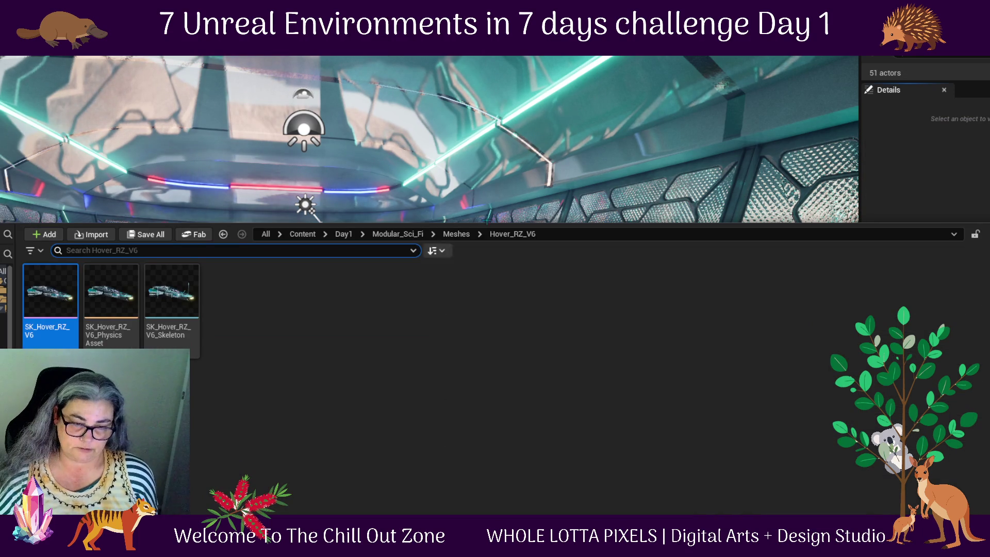
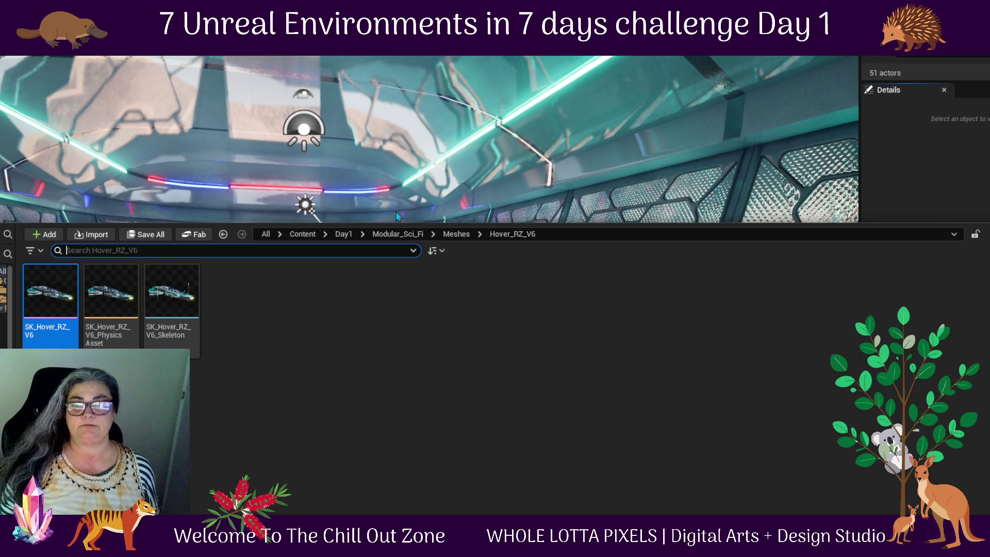
- Open the Furniture meshes folder and place an SM_Longue couch on the pavilion floor
click(456, 234)
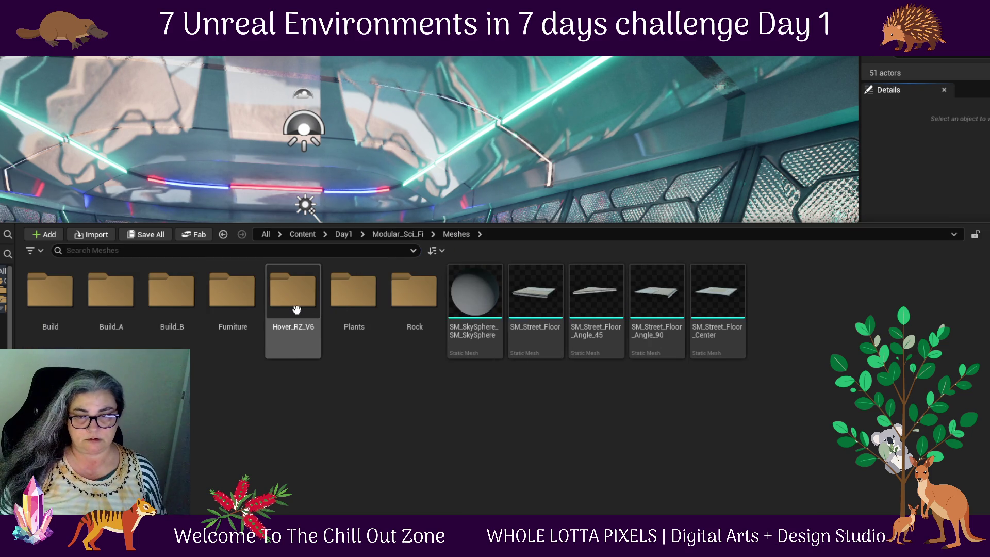
click(253, 303)
double_click(253, 303)
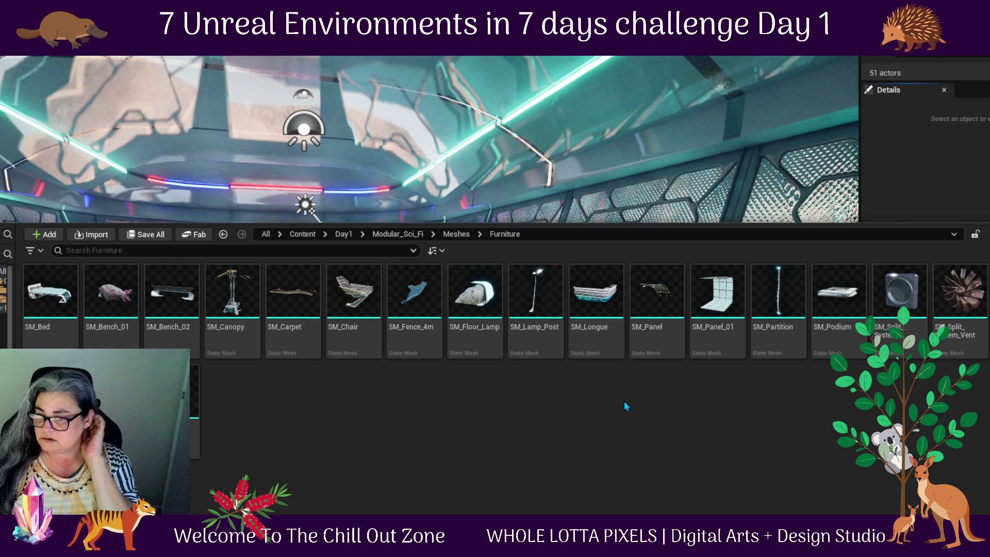
mouse_move(609, 318)
mouse_down()
mouse_move(469, 252)
mouse_move(299, 261)
mouse_move(232, 417)
mouse_move(266, 421)
mouse_up()
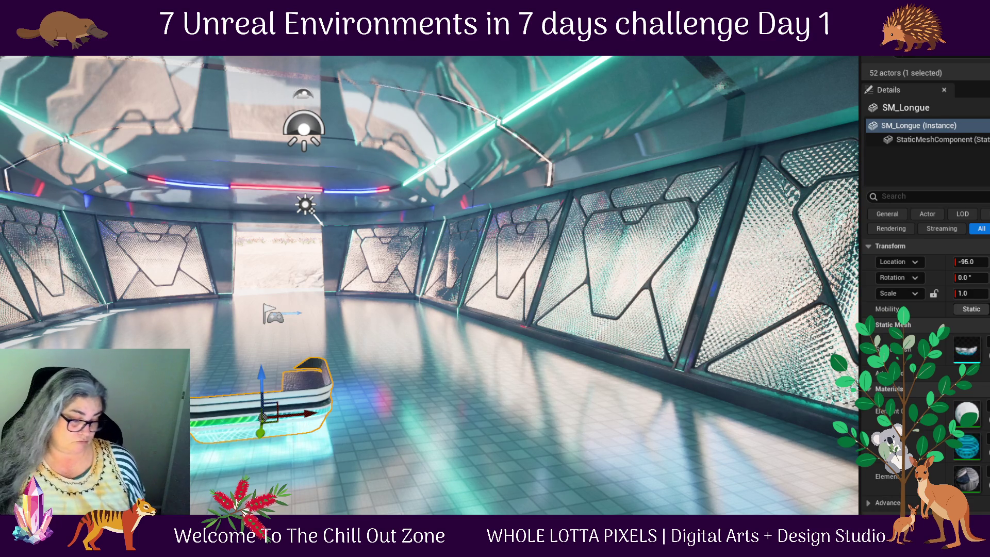
- Duplicate the couch as SM_Longue2 and line it up beside the original
key(f)
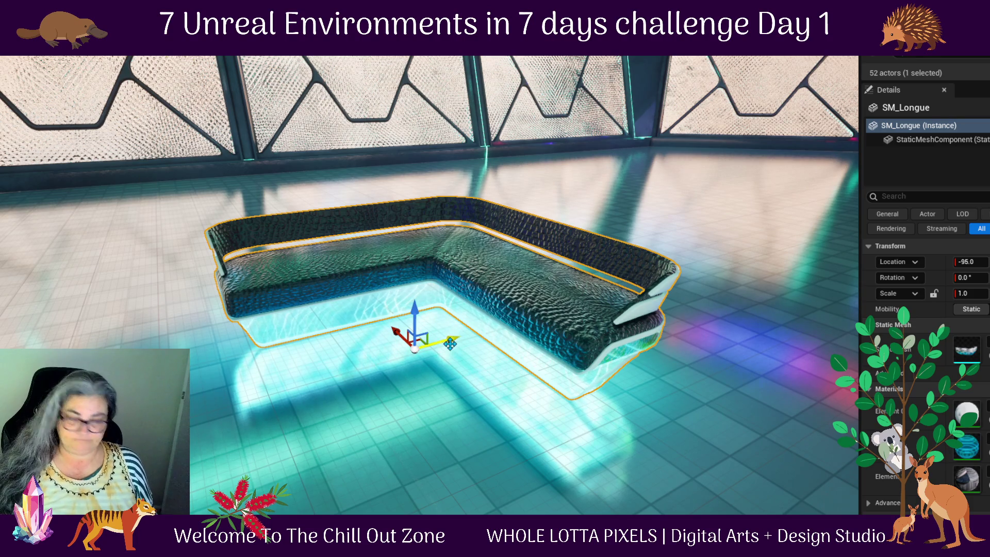
mouse_move(453, 339)
alt+mouse_down()
mouse_move(232, 361)
mouse_move(155, 392)
mouse_move(88, 392)
alt+mouse_up()
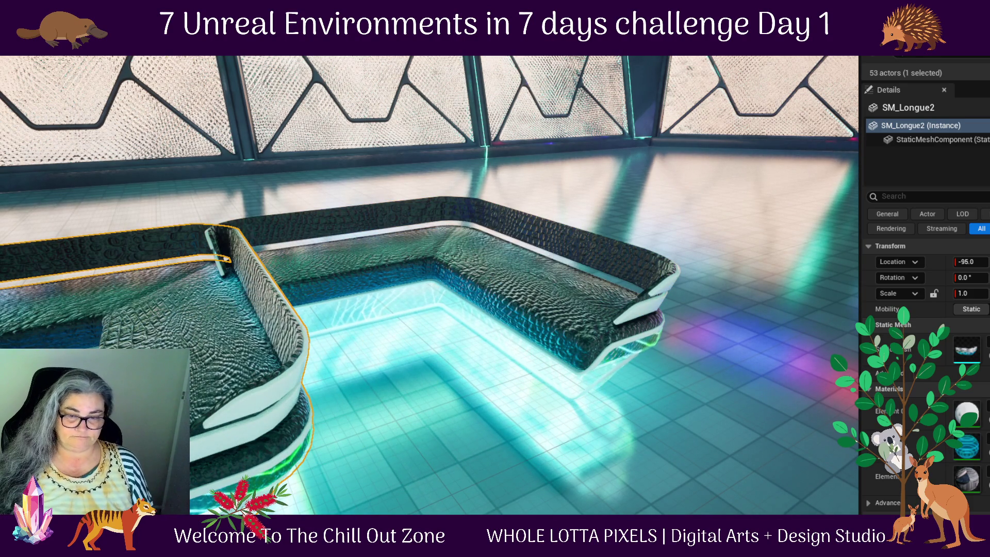
drag(154, 330, 155, 268)
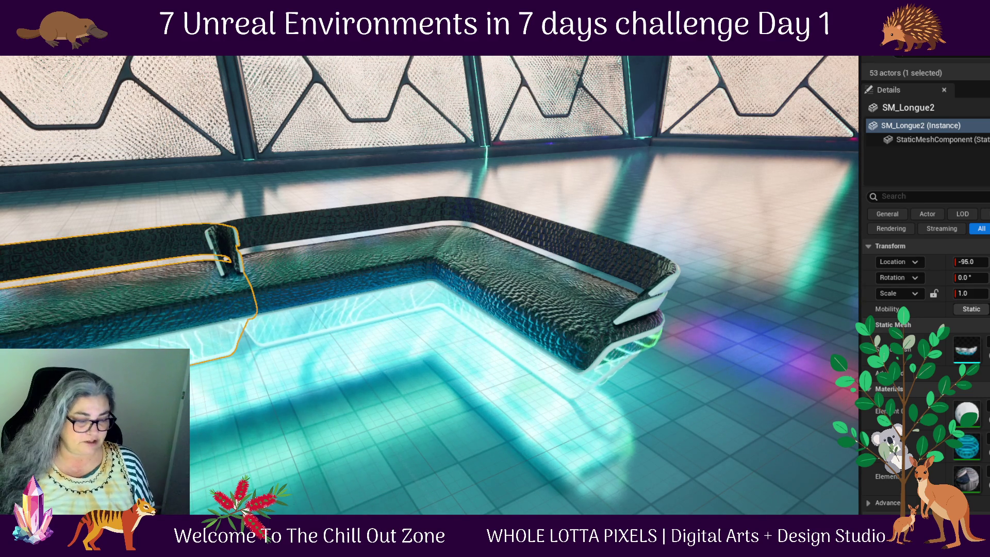
drag(155, 268, 119, 262)
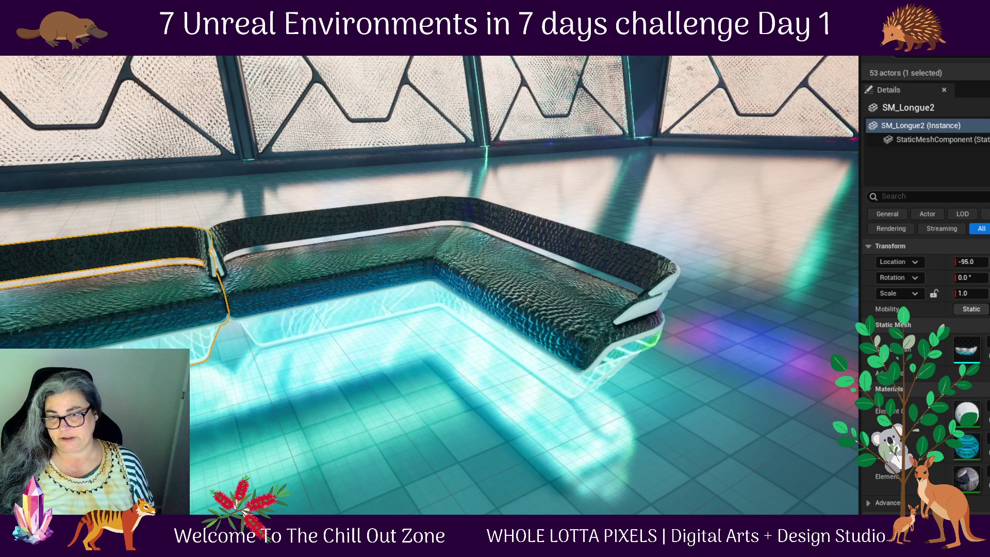
drag(119, 263, 93, 264)
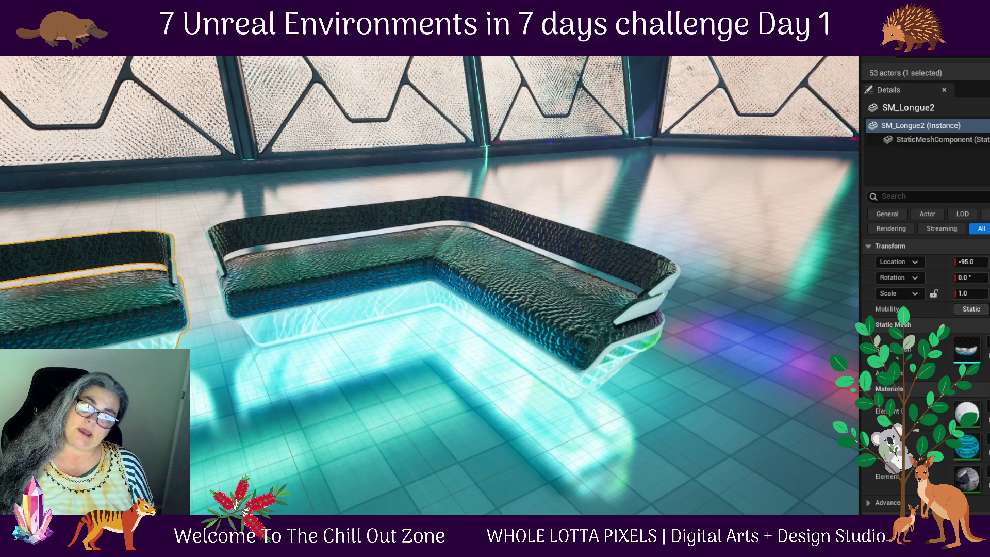
scroll(317, 332, down, 5)
drag(316, 333, 325, 331)
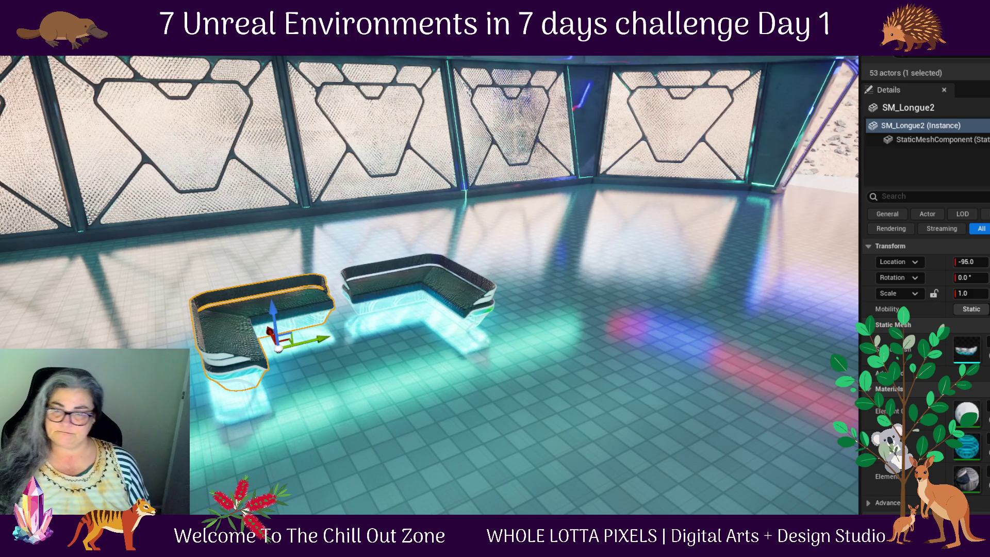
key(Left)
drag(384, 335, 376, 336)
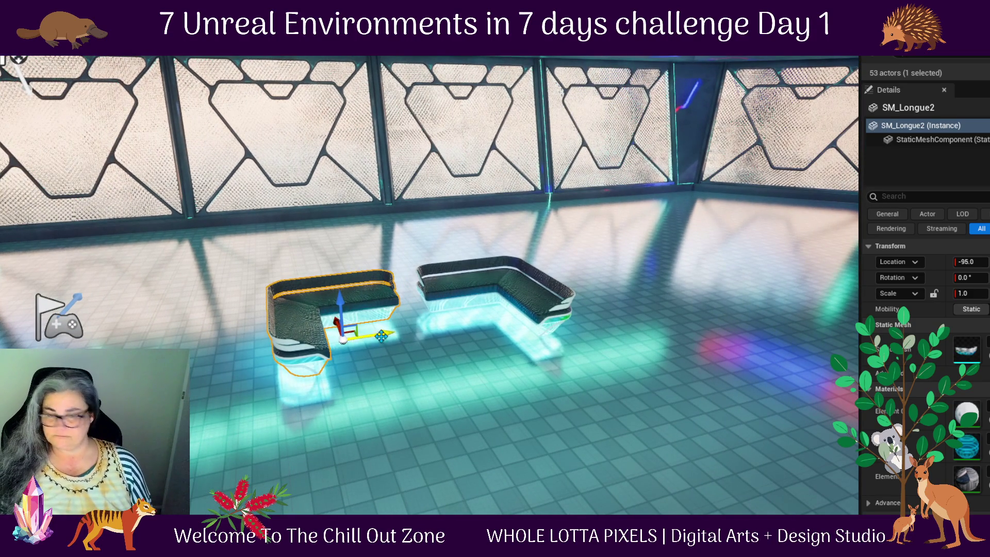
- Select both lounge couches together
ctrl+click(454, 288)
click(454, 288)
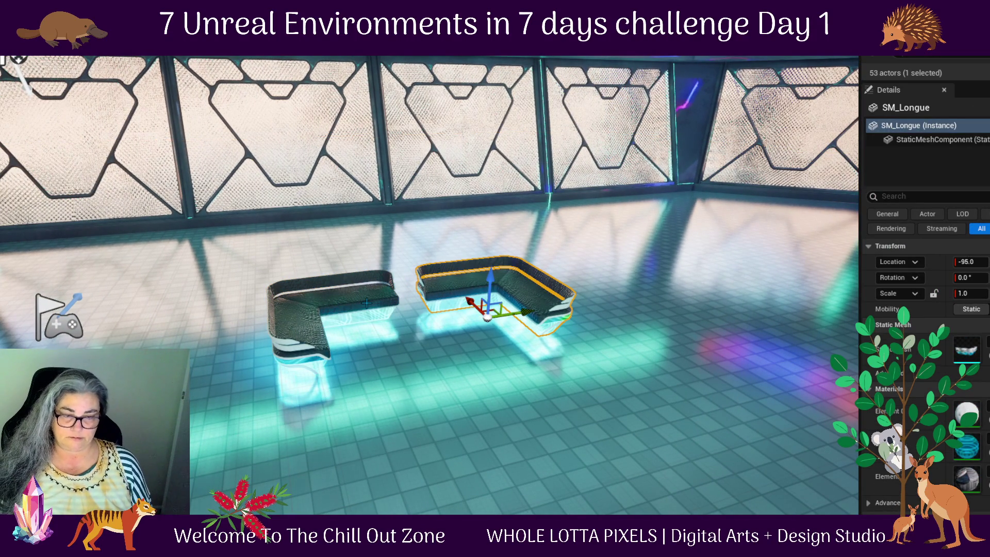
ctrl+click(324, 302)
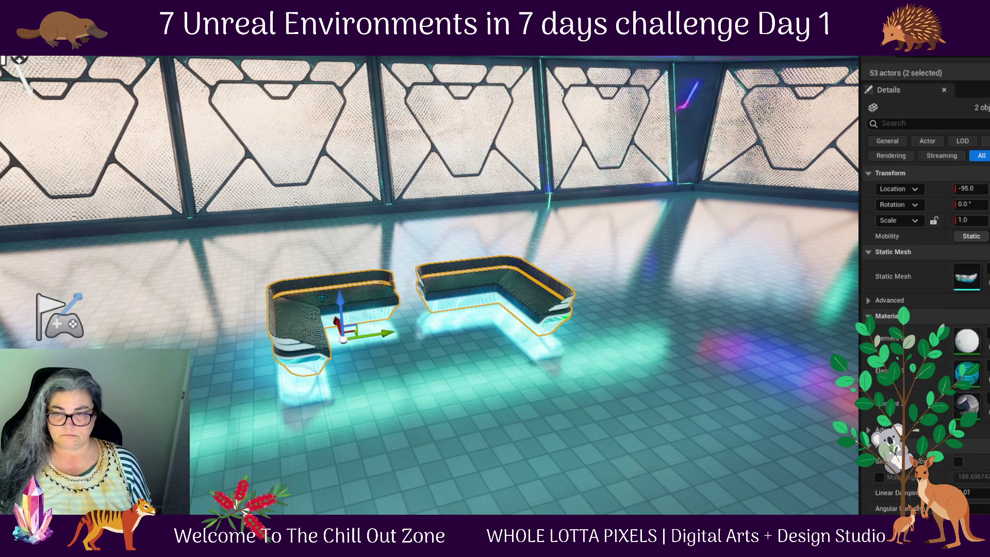
- Duplicate both couches to the right and mirror the copies with an X scale of -1
drag(512, 502, 523, 435)
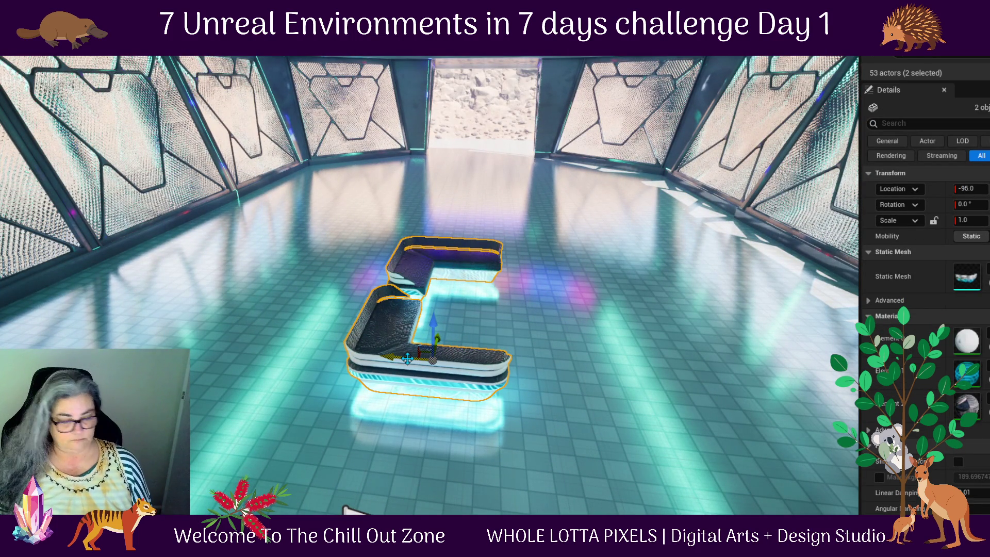
alt+drag(408, 358, 650, 375)
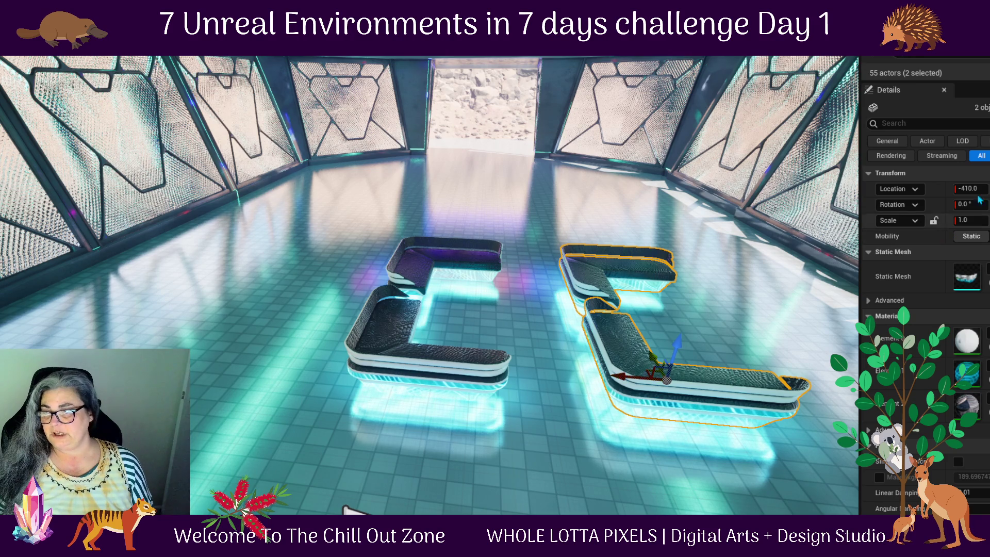
click(958, 222)
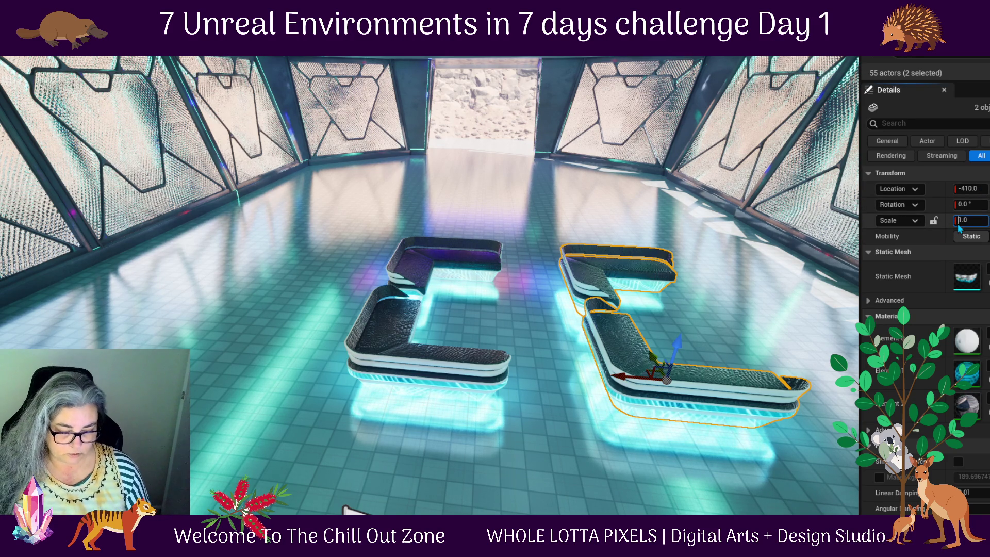
text(-)
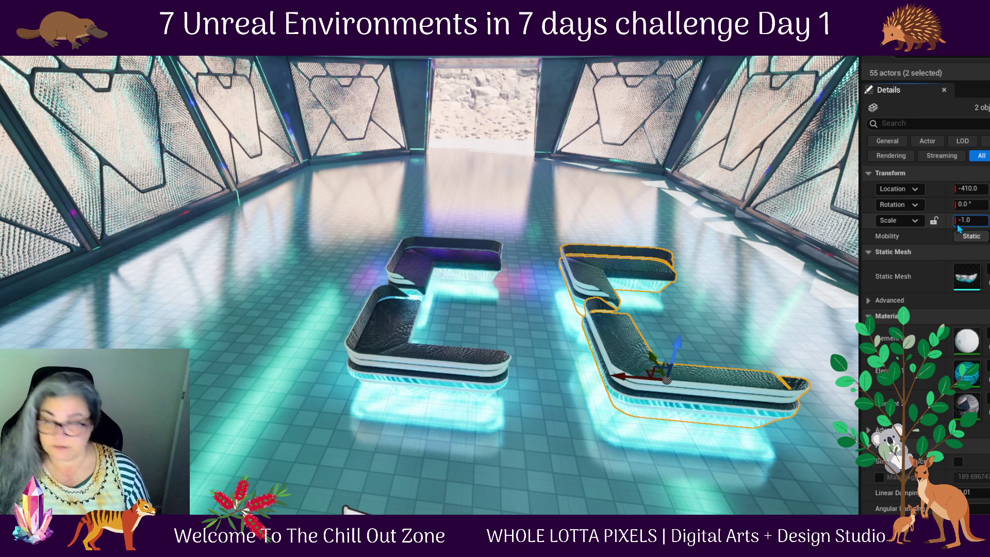
key(Return)
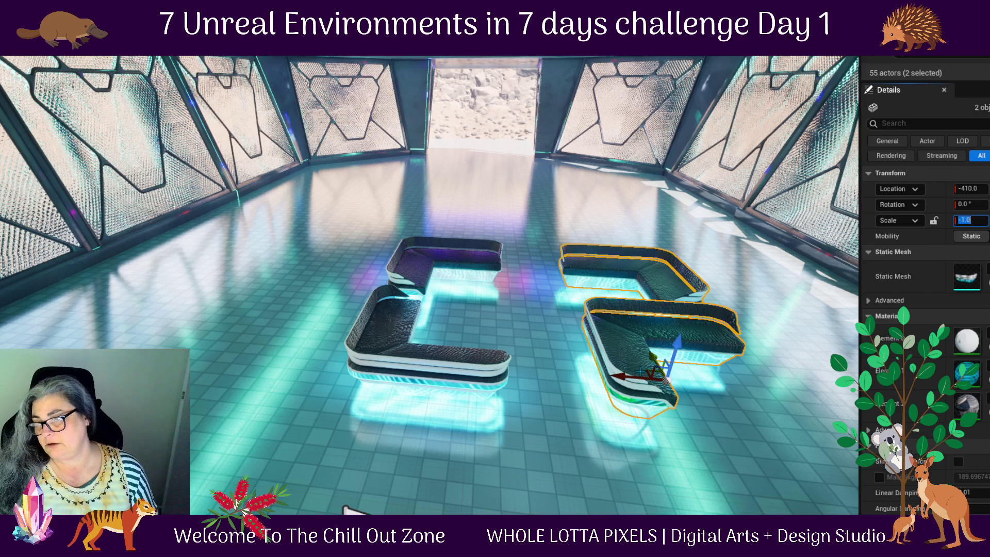
- Give SM_Longue4 an X scale of -1 and rotate it about 100 degrees
click(610, 329)
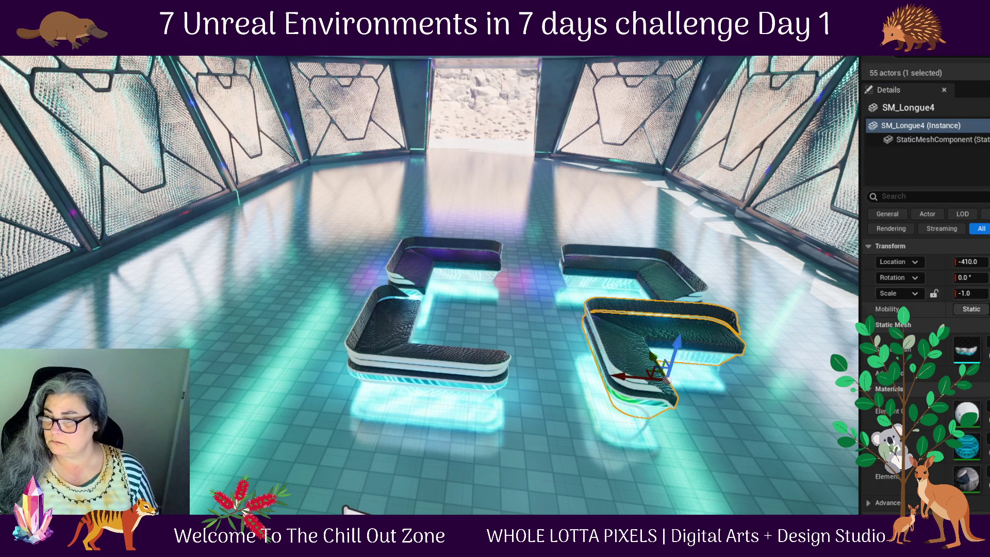
text(-1)
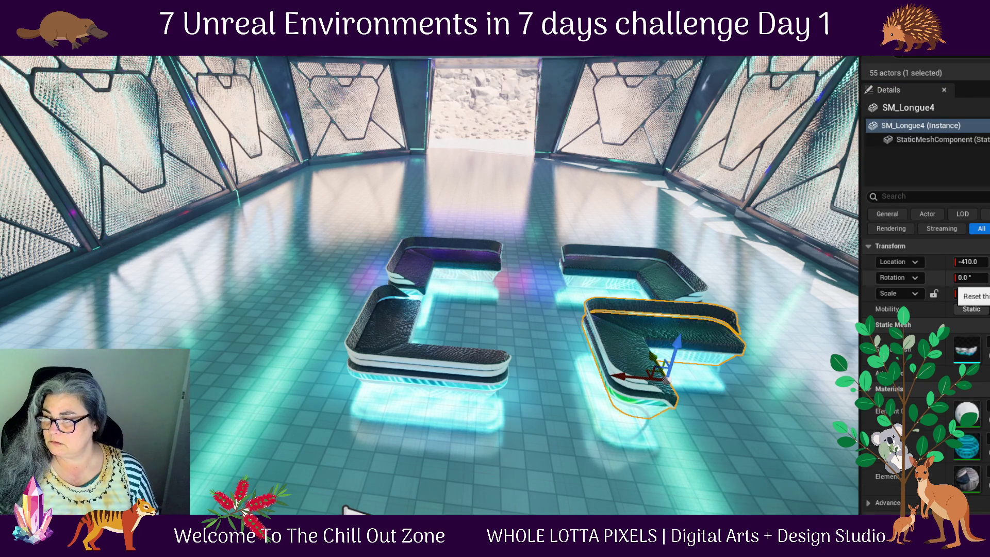
key(Return)
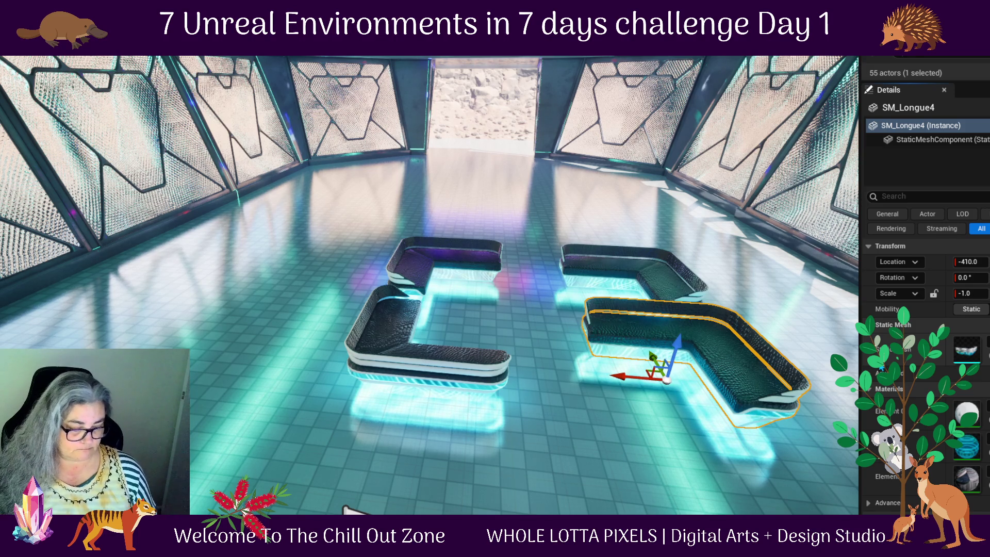
key(e)
mouse_move(673, 421)
mouse_down()
mouse_move(641, 387)
mouse_move(630, 420)
mouse_move(704, 412)
mouse_move(690, 422)
mouse_up()
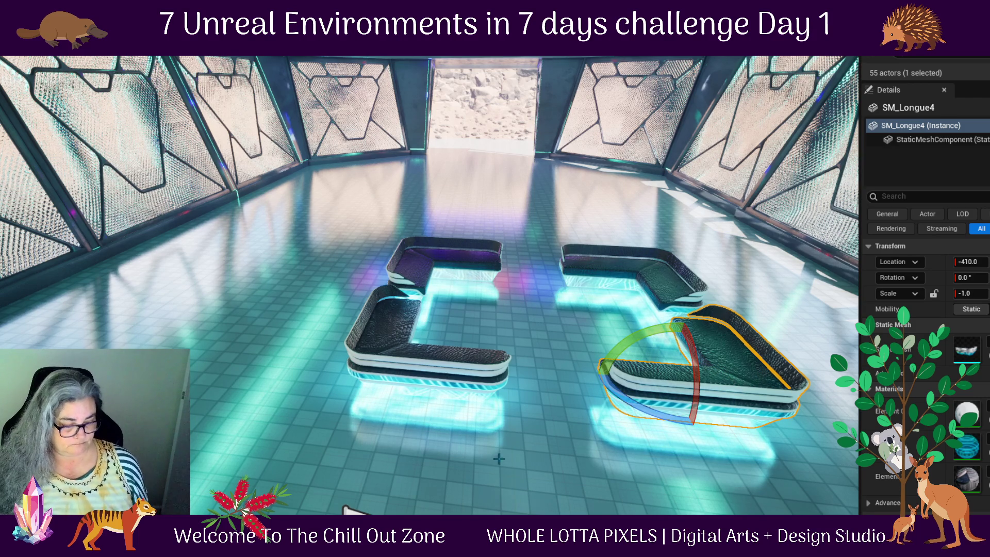
- Check the four-couch seating group from above and at eye level, then play-test the level
drag(540, 348, 571, 332)
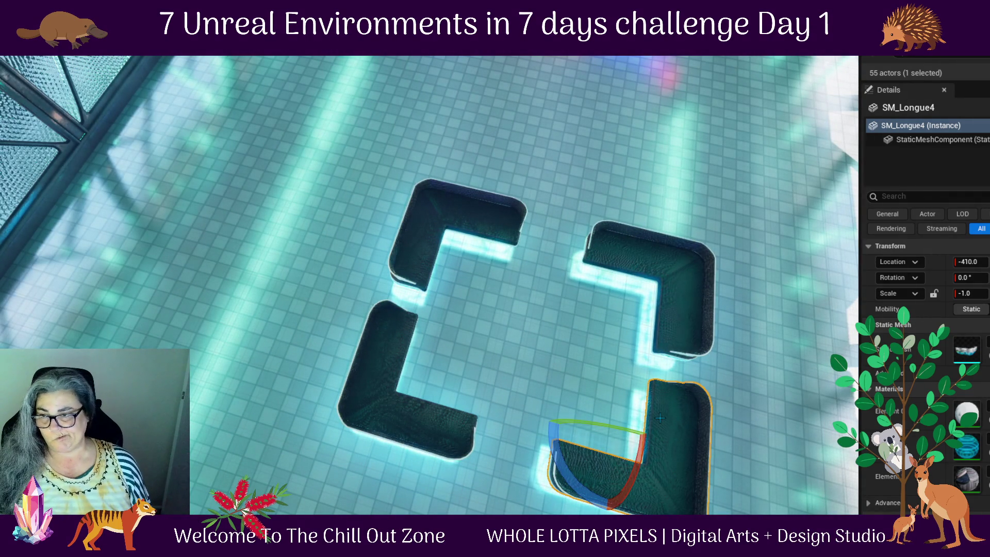
mouse_move(685, 373)
mouse_down()
mouse_move(679, 289)
mouse_move(591, 367)
mouse_up()
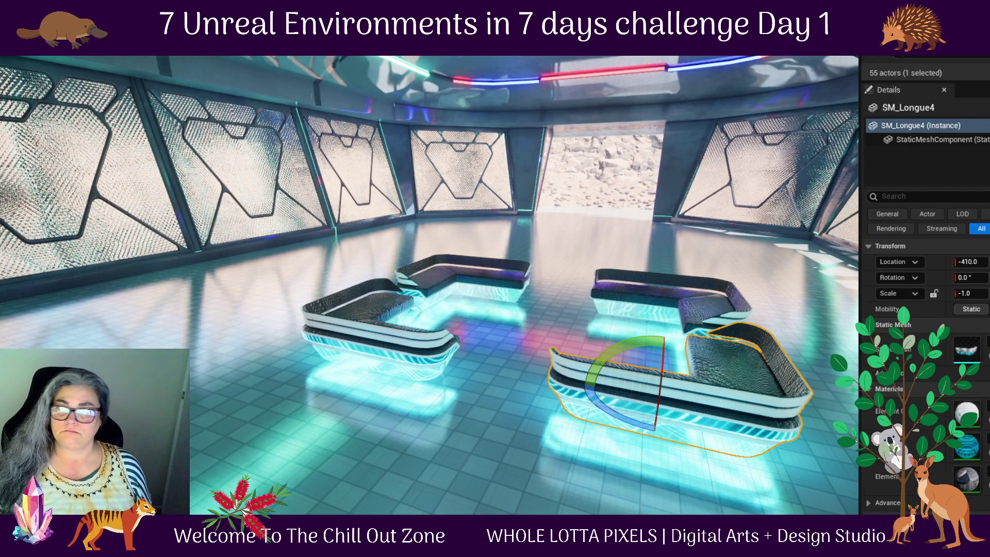
key(alt+p)
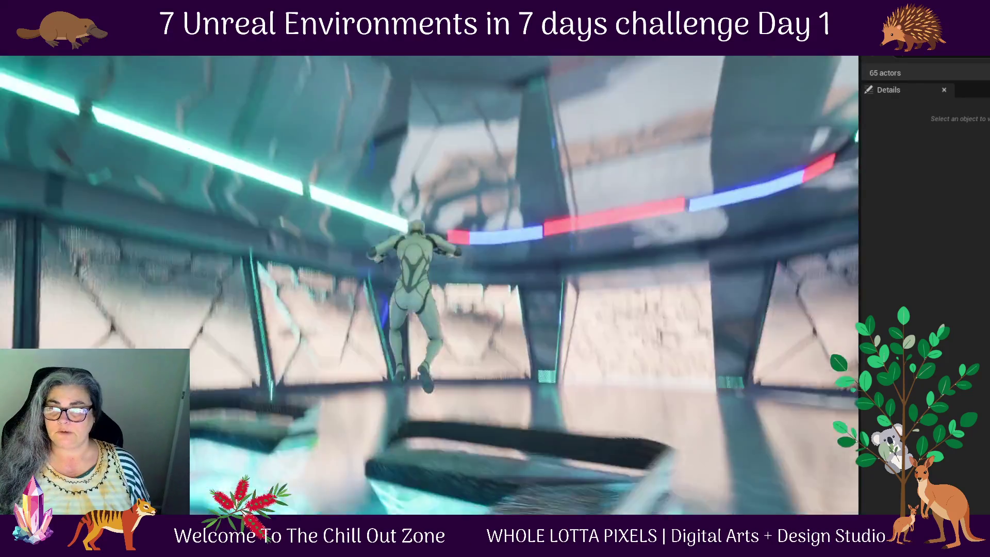
- End the play-test and bring the Furniture meshes back up in the Content Drawer
key(Escape)
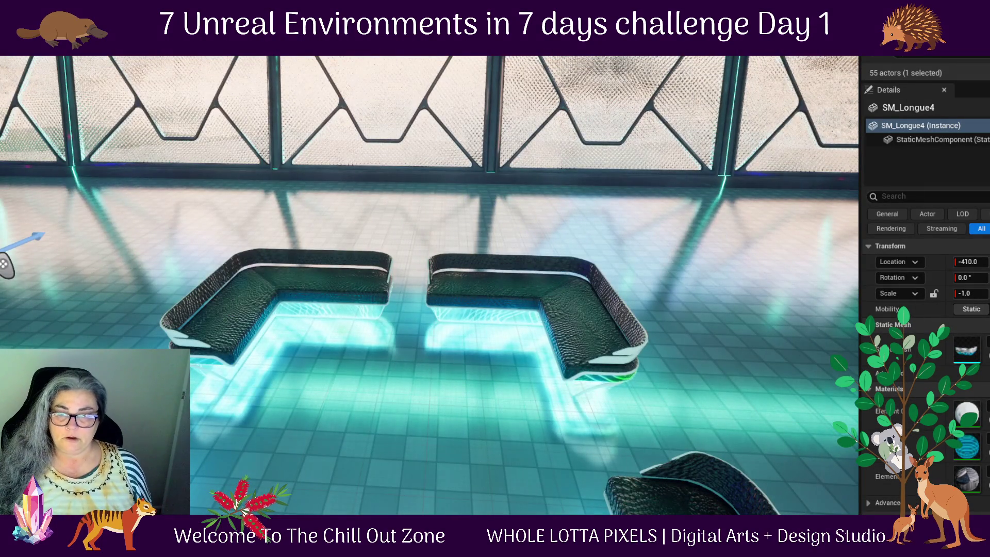
key(ctrl+space)
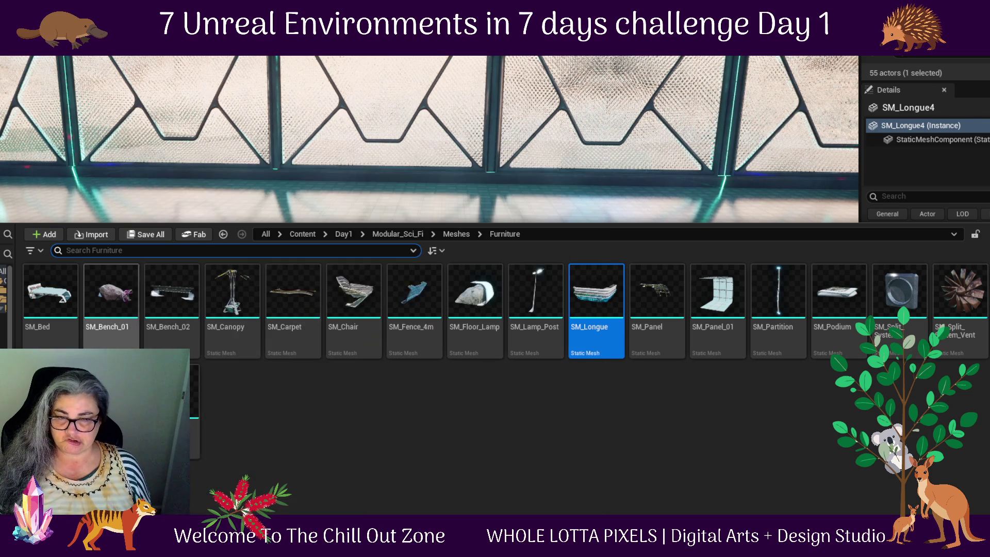
- Place SM_Bench_01 outside along the glowing glass wall and duplicate it as SM_Bench_2
mouse_move(111, 291)
mouse_down()
mouse_move(282, 158)
mouse_move(150, 288)
mouse_up()
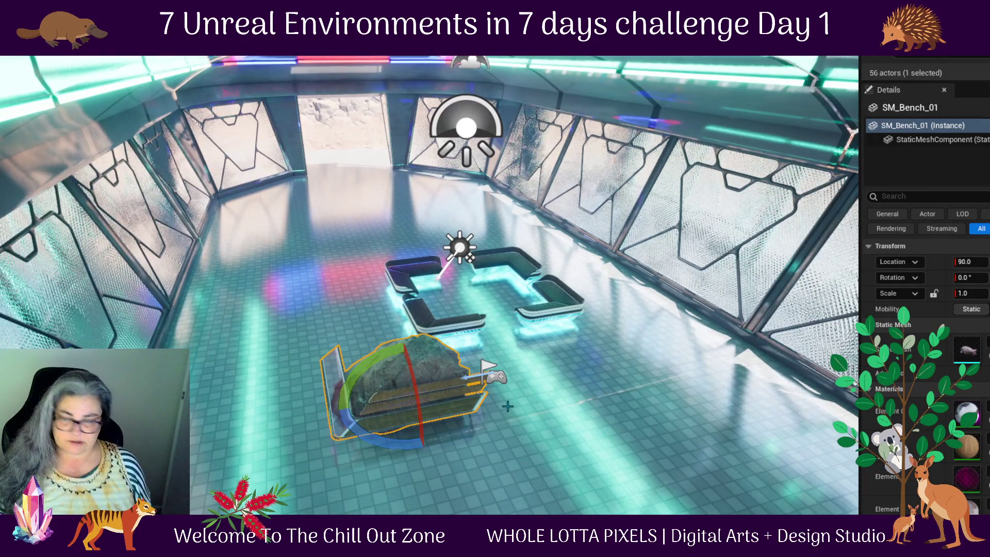
key(w)
drag(375, 407, 155, 496)
key(f)
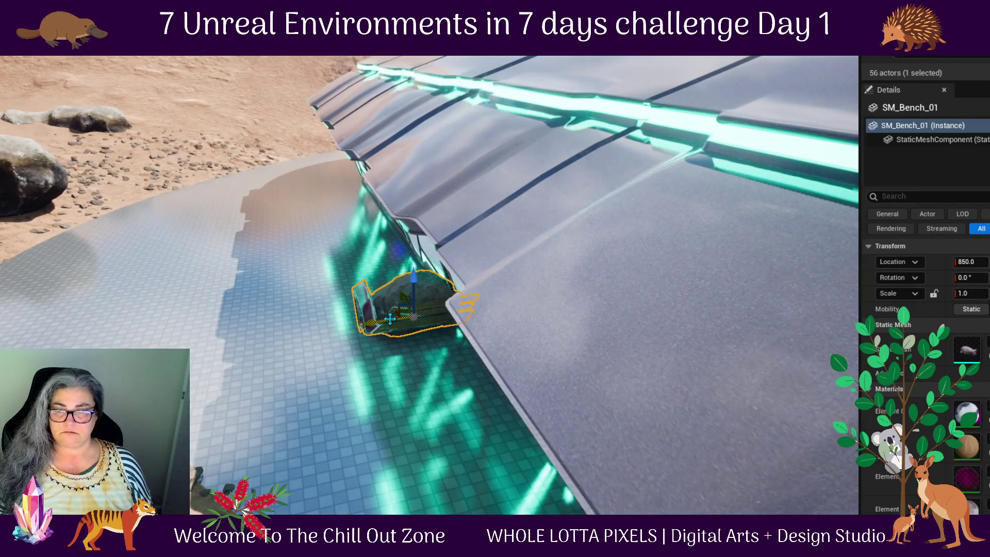
drag(390, 319, 82, 335)
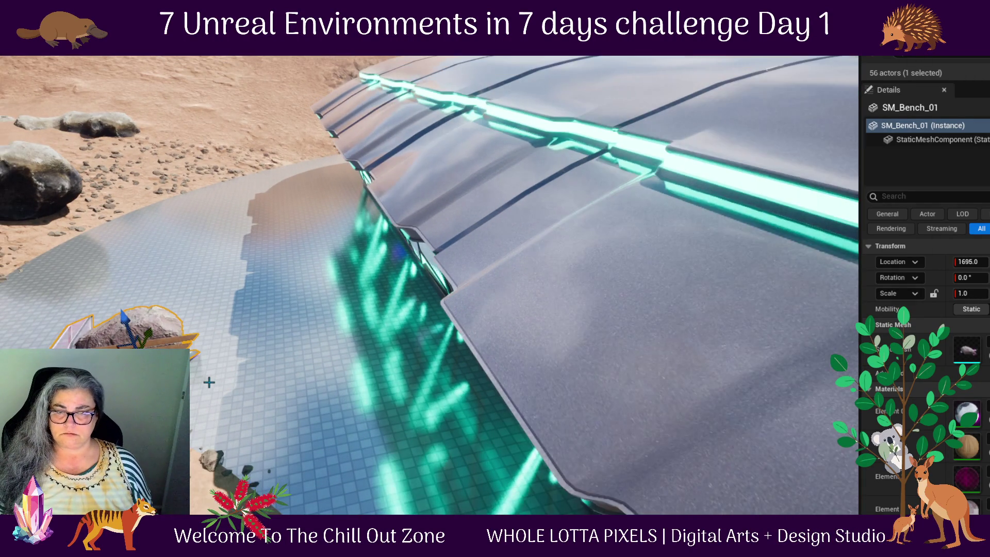
mouse_move(232, 400)
mouse_down()
mouse_move(521, 245)
mouse_move(521, 263)
mouse_move(504, 263)
mouse_up()
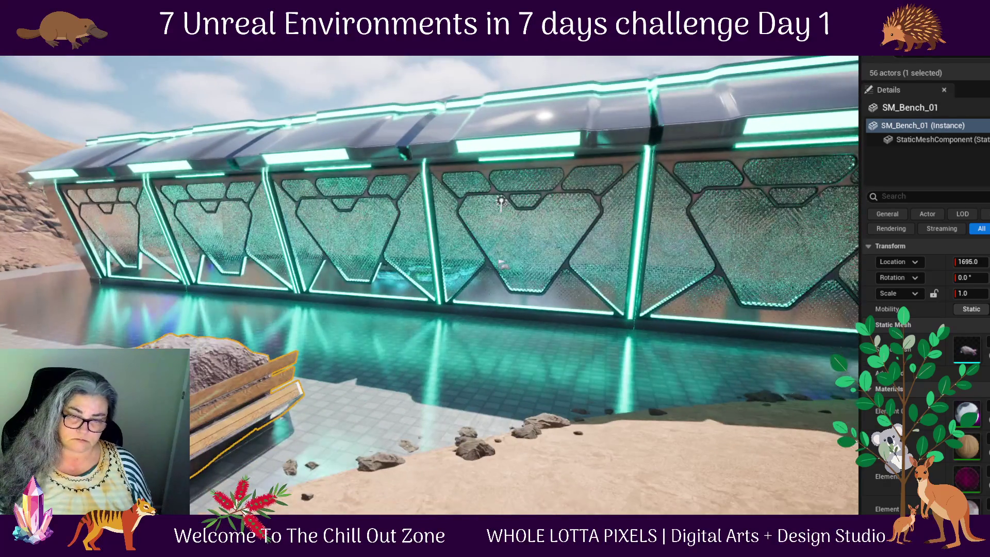
key(ctrl+d)
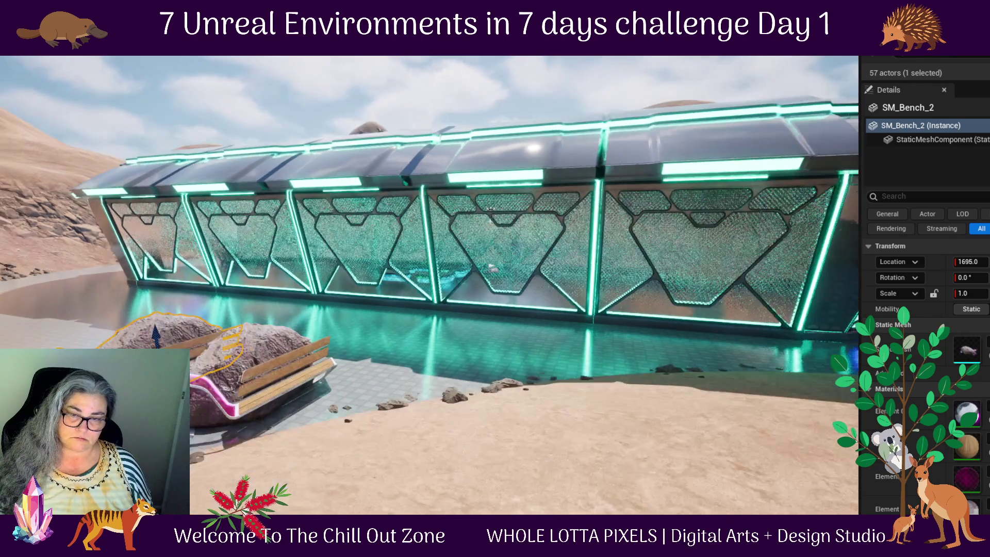
mouse_move(493, 267)
mouse_down()
mouse_move(438, 454)
mouse_move(289, 326)
mouse_up()
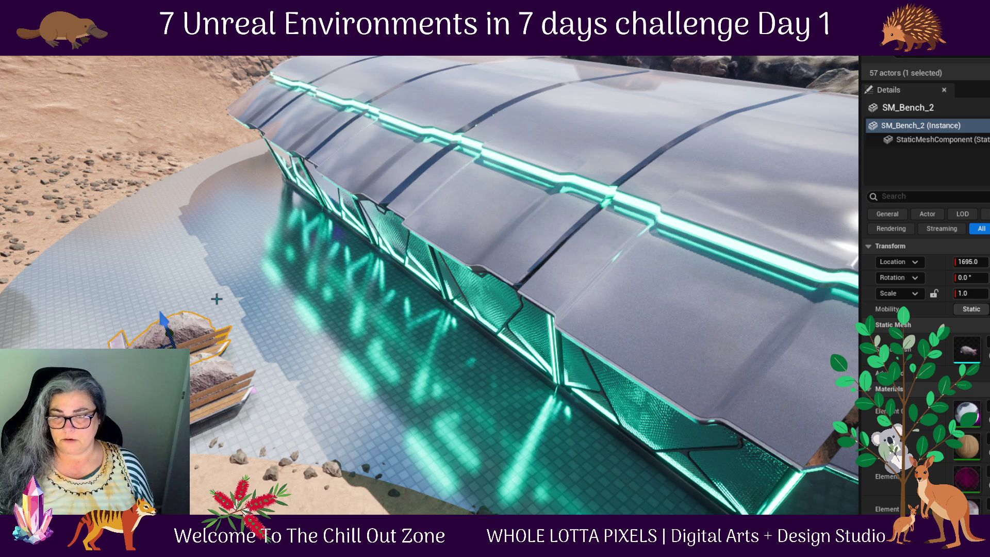
- Mirror SM_Bench_2 by setting its Scale X to -1.0
key(f)
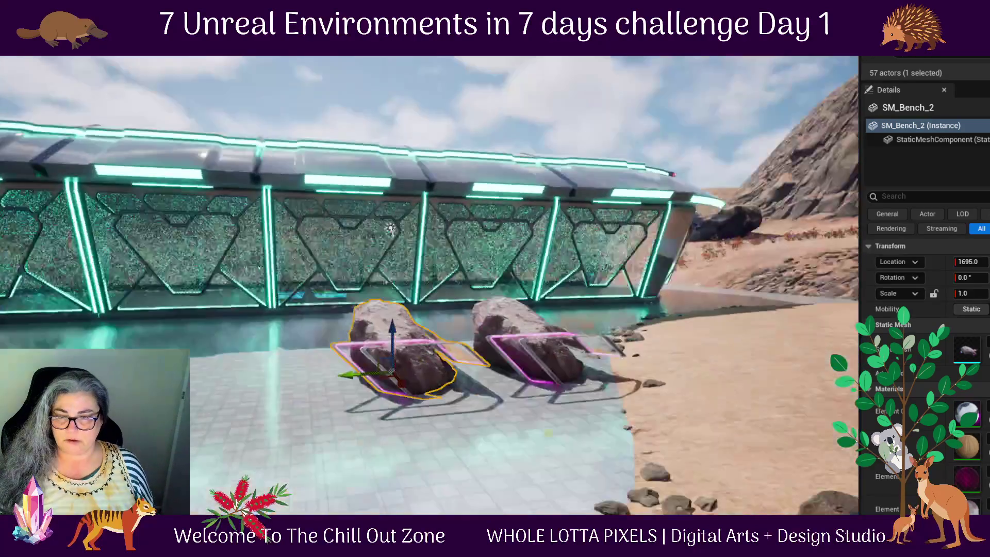
drag(591, 428, 524, 447)
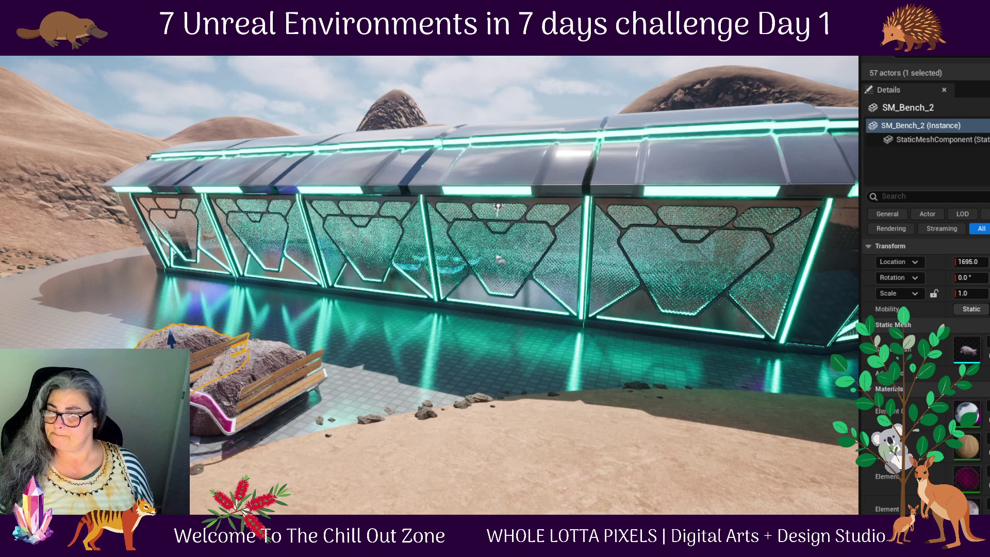
drag(498, 206, 603, 277)
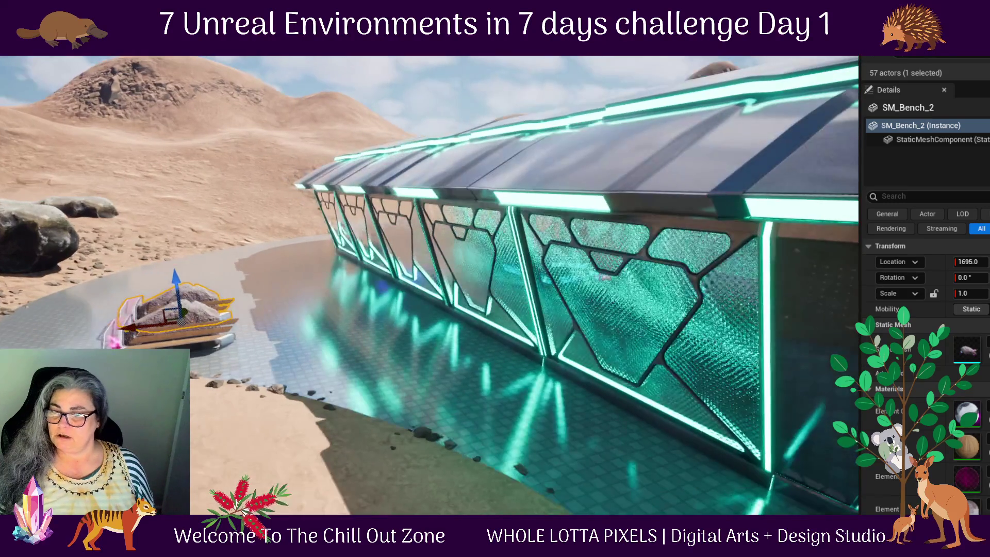
click(957, 293)
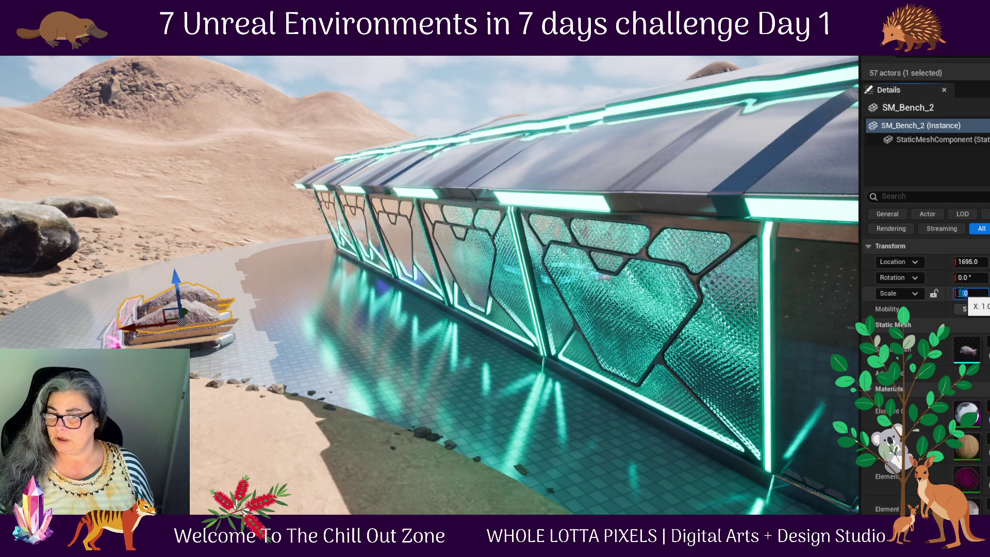
click(955, 293)
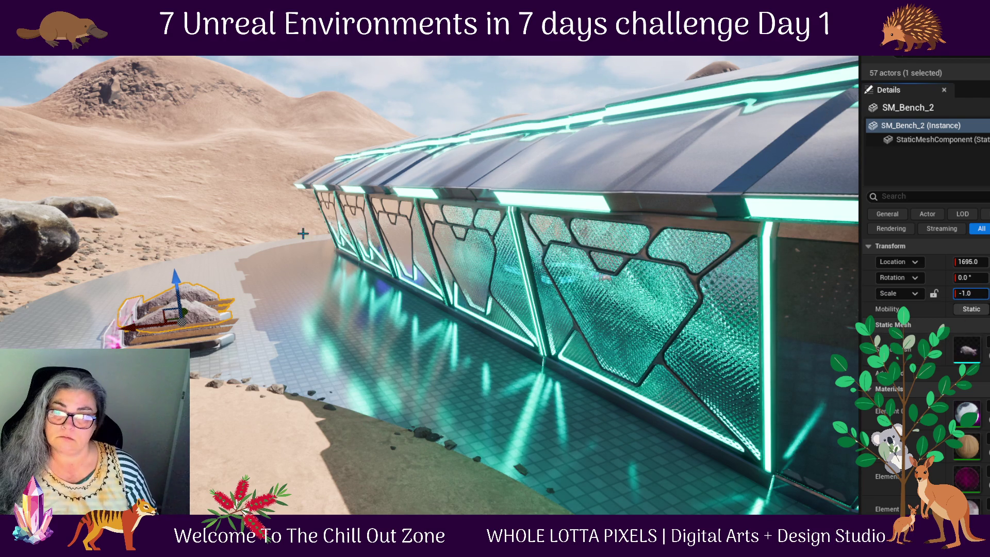
key(Return)
- Slide the mirrored bench along the pavilion wall to Location X 1315
drag(428, 284, 278, 286)
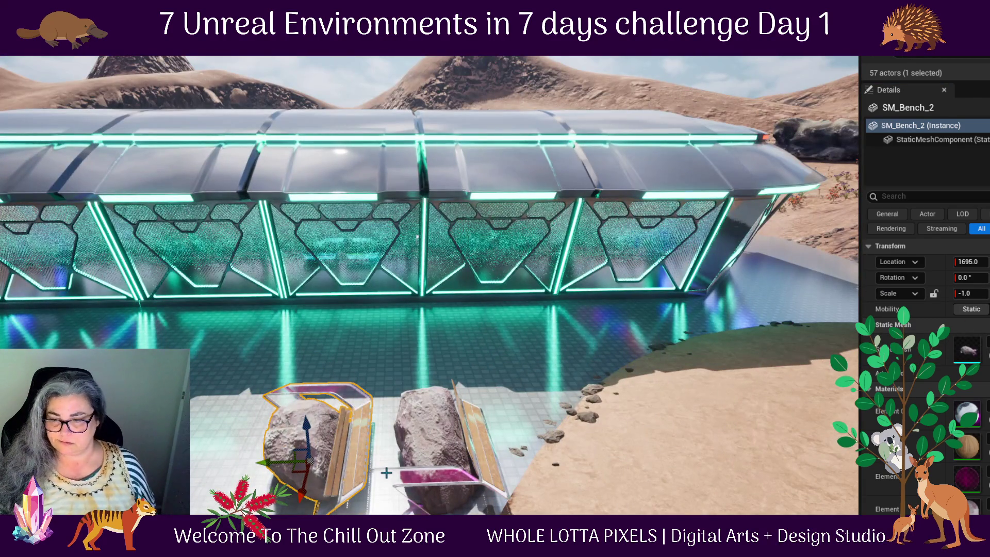
drag(607, 439, 506, 439)
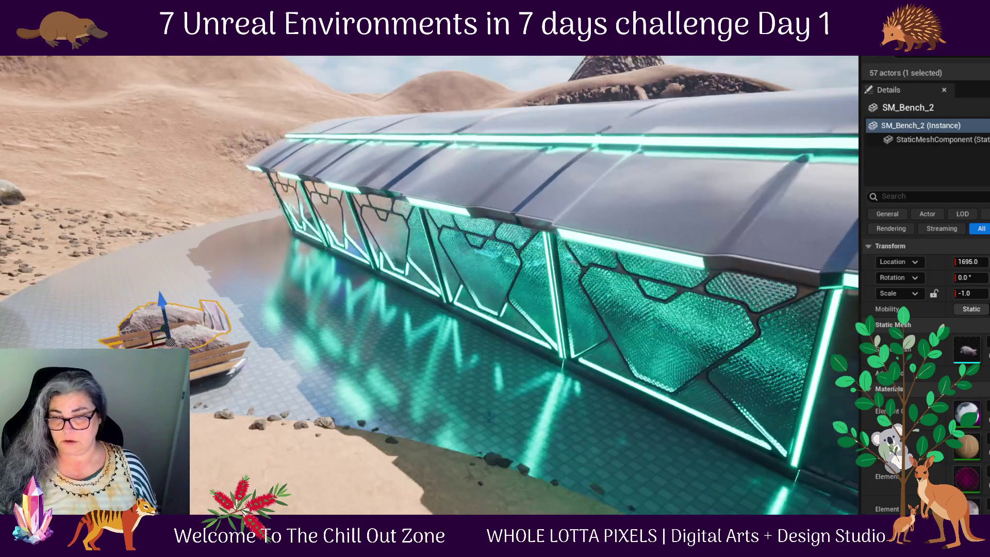
drag(151, 340, 148, 294)
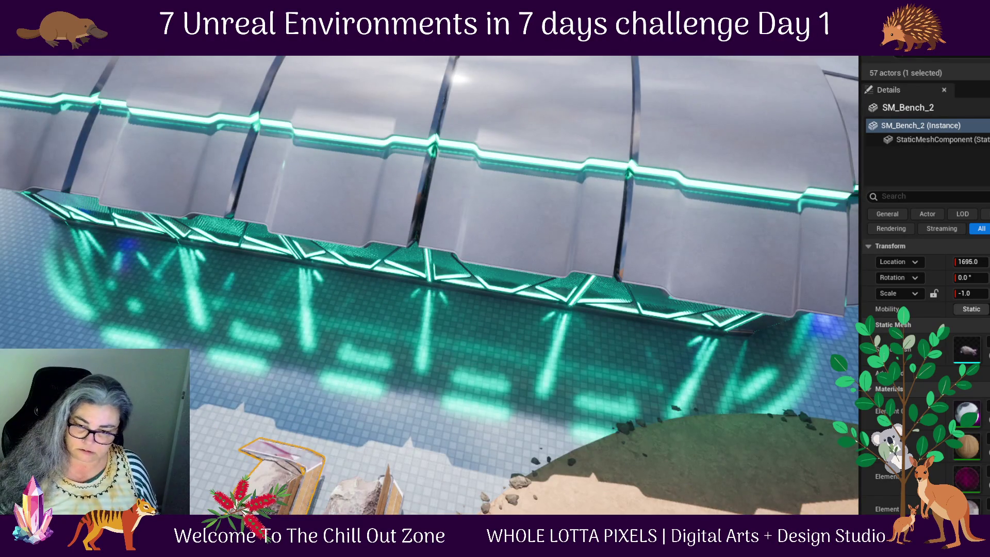
mouse_move(281, 470)
mouse_down()
mouse_move(392, 402)
mouse_move(387, 439)
mouse_move(379, 423)
mouse_move(340, 429)
mouse_move(432, 227)
mouse_move(275, 258)
mouse_up()
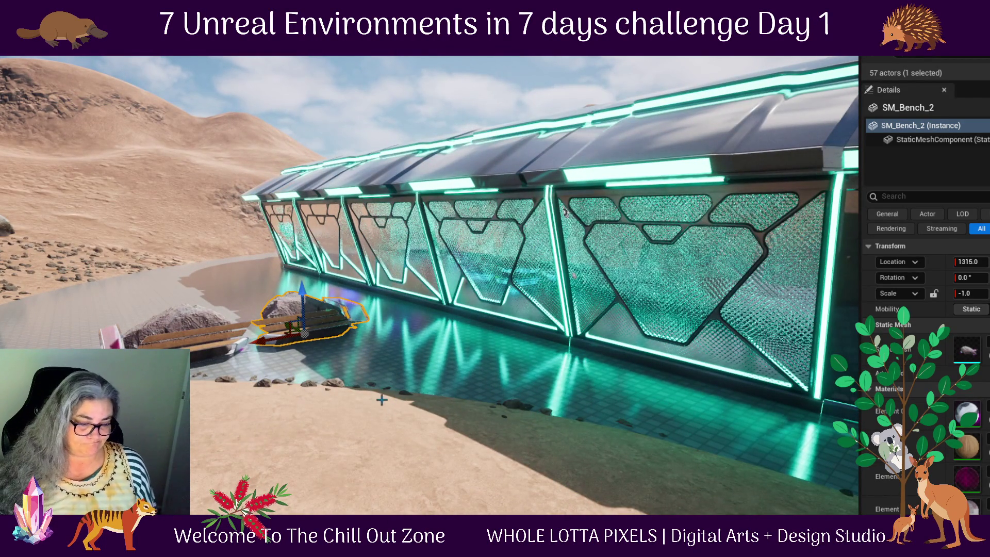
- Rotate SM_Bench_2 by -50 degrees, then a further 10 degrees
key(e)
mouse_move(289, 355)
mouse_down()
mouse_move(255, 353)
mouse_move(320, 356)
mouse_move(382, 326)
mouse_move(379, 338)
mouse_move(324, 338)
mouse_move(353, 352)
mouse_up()
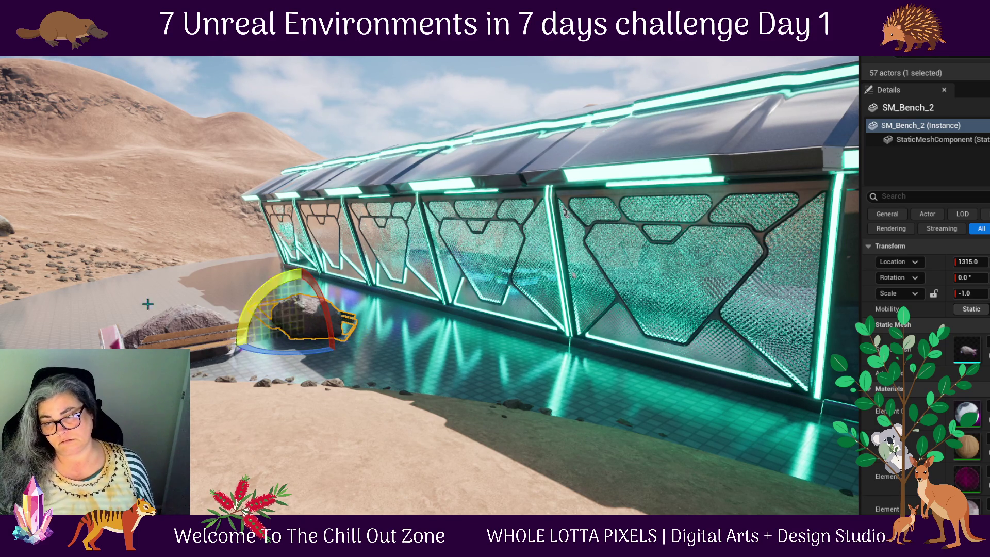
drag(361, 310, 361, 232)
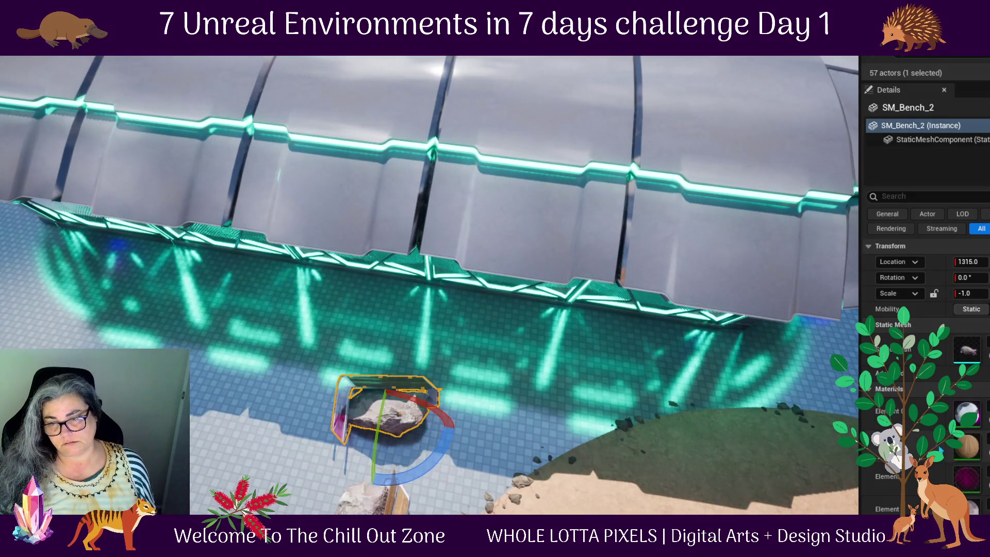
drag(392, 483, 362, 483)
- Bring the view to ground level beside the building and open the floor's context menu
mouse_move(361, 309)
mouse_down()
mouse_move(423, 232)
mouse_move(446, 461)
mouse_up()
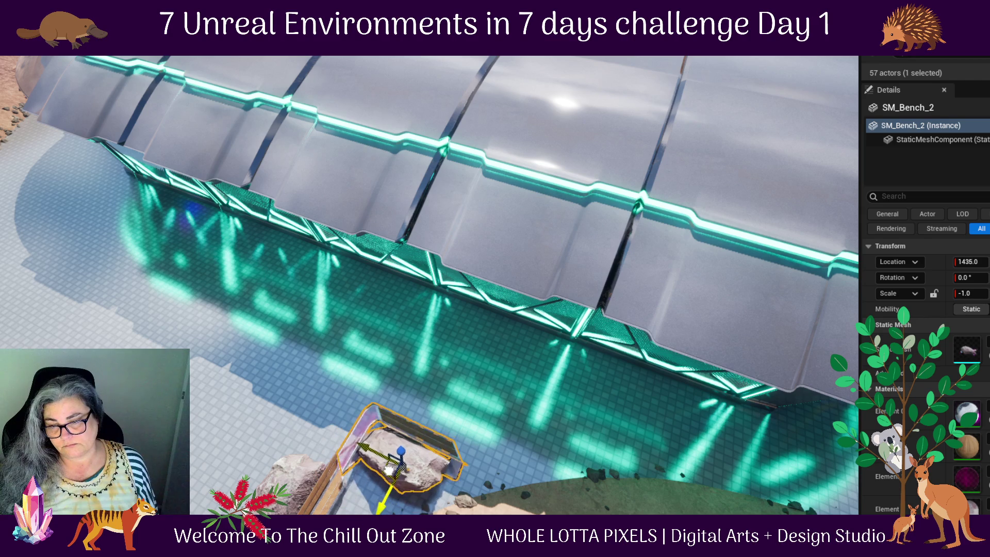
mouse_move(556, 409)
mouse_down()
mouse_move(386, 449)
mouse_move(361, 428)
mouse_move(559, 469)
mouse_up()
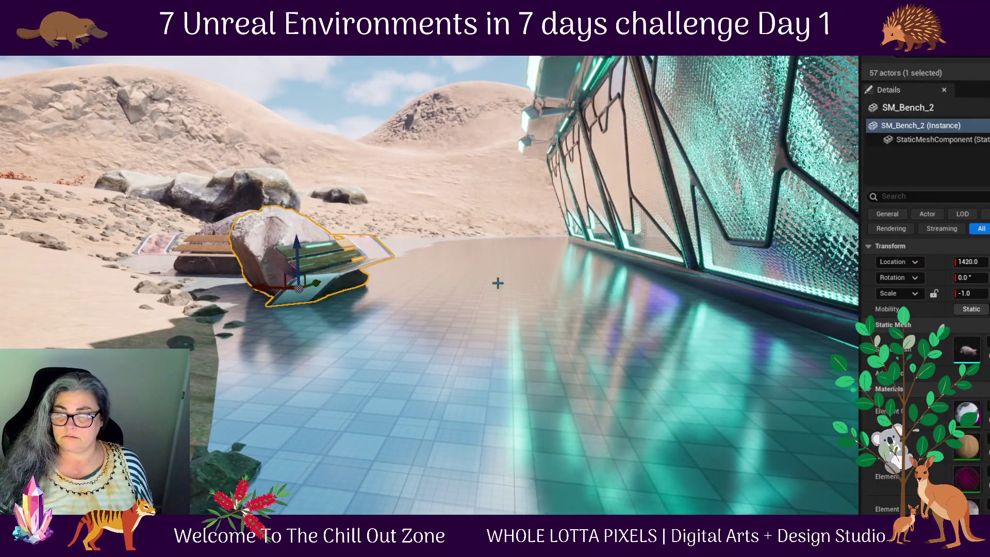
right_click(498, 283)
mouse_move(546, 431)
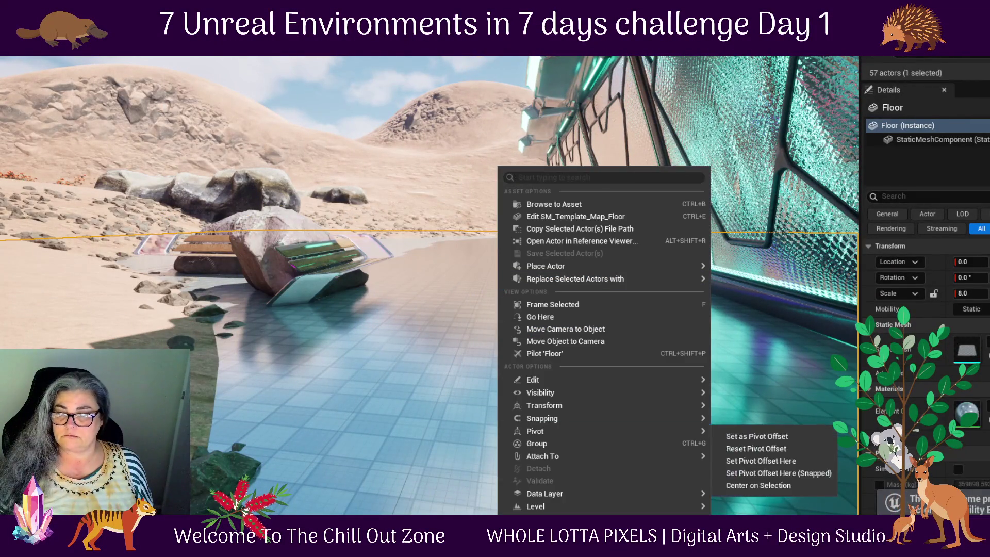
key(alt+p)
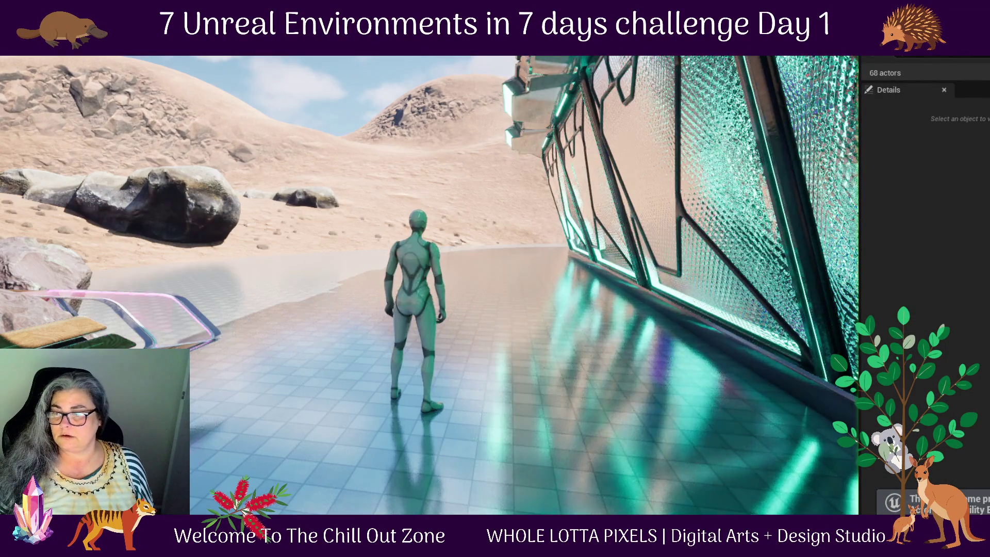
key(a)
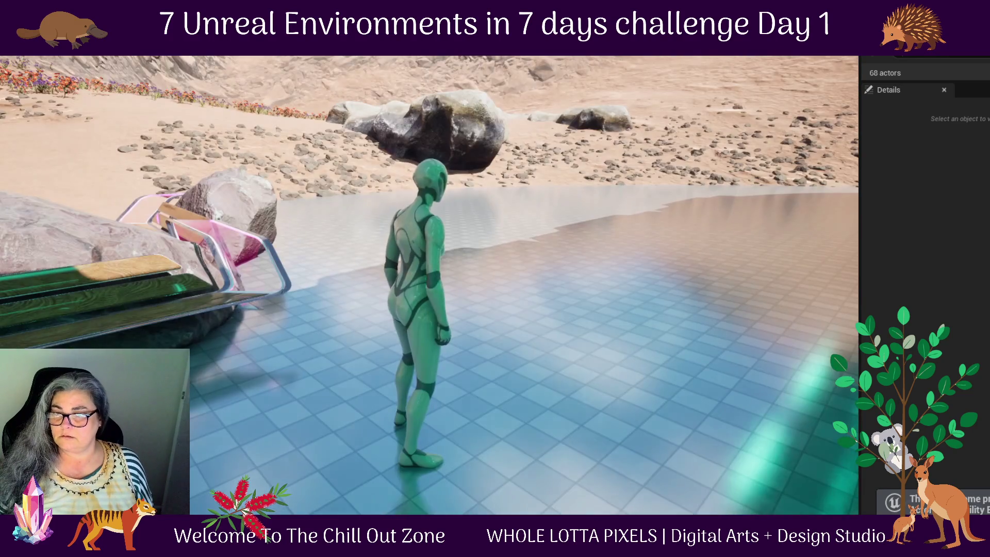
key(w)
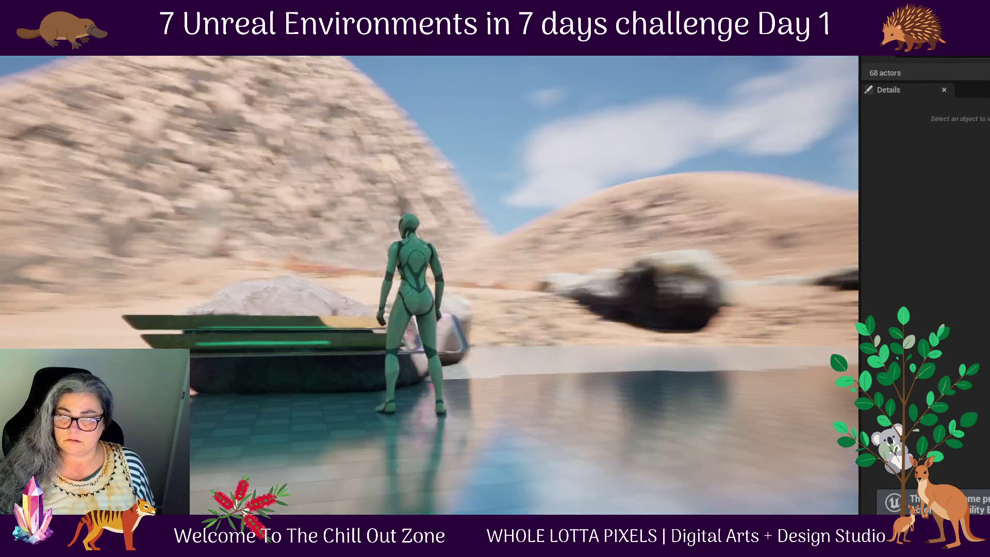
key(w)
key(a)
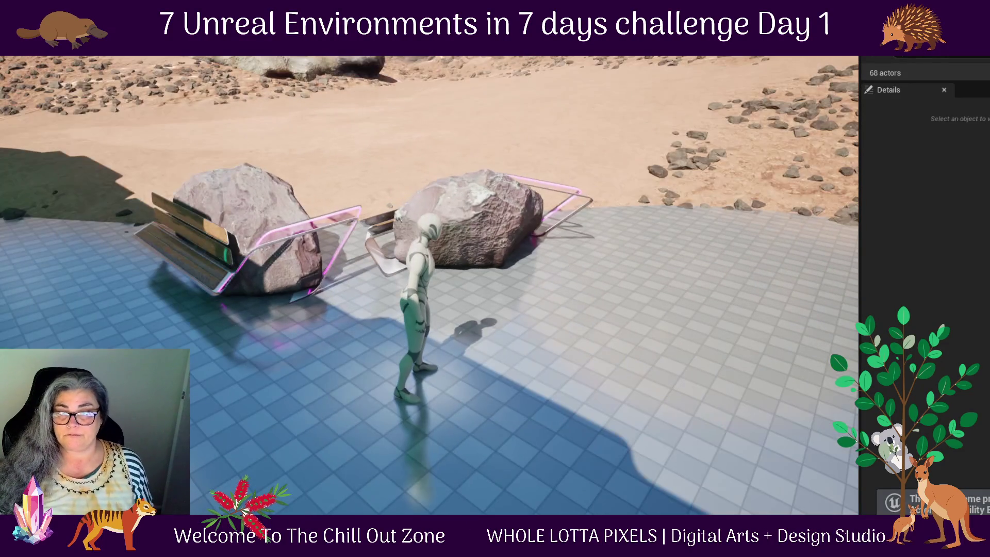
click(219, 202)
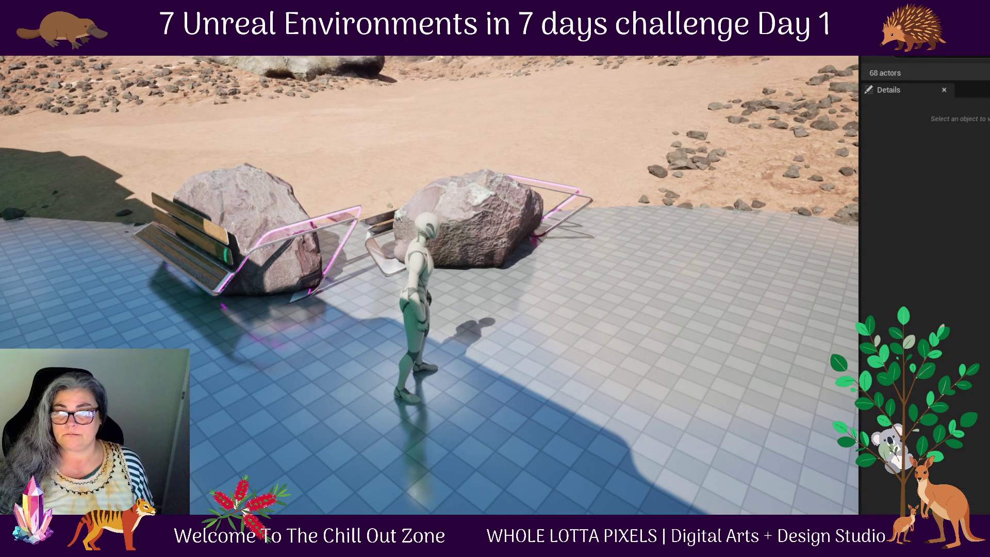
key(Escape)
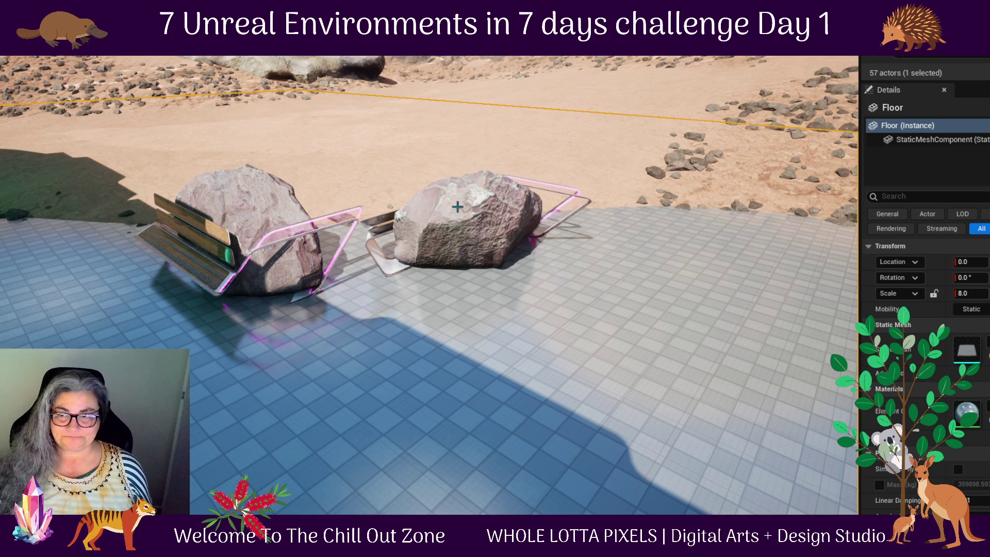
click(485, 215)
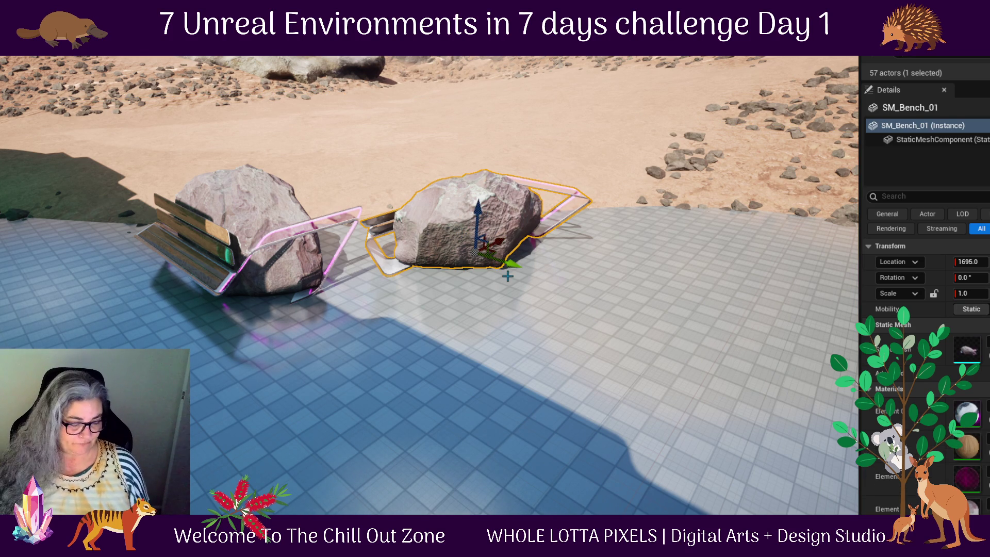
- Rotate SM_Bench_01 by 100 degrees, then a further 80 degrees
key(e)
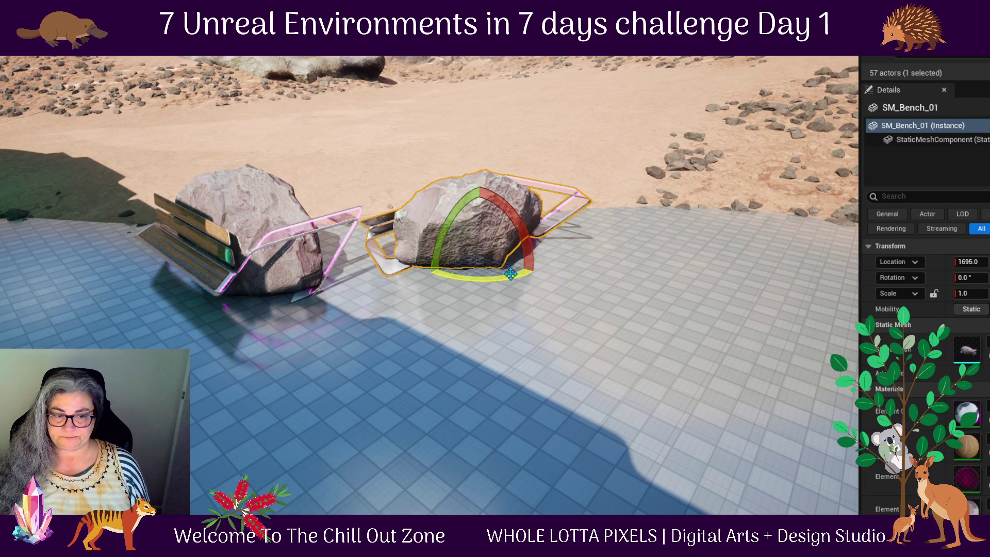
mouse_move(511, 274)
mouse_down()
mouse_move(541, 286)
mouse_move(456, 297)
mouse_move(411, 281)
mouse_up()
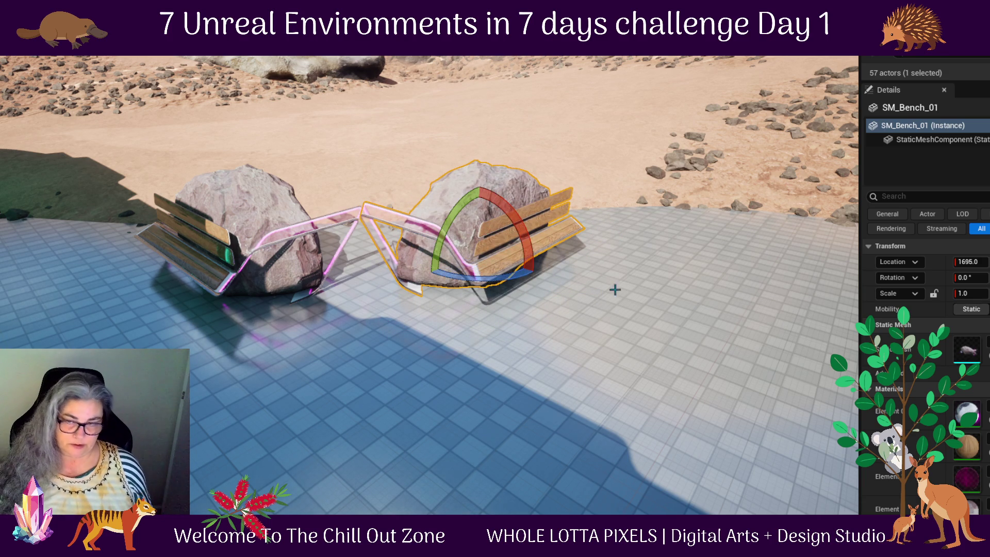
mouse_move(540, 306)
mouse_down()
mouse_move(574, 317)
mouse_move(544, 307)
mouse_move(534, 328)
mouse_up()
drag(569, 415, 537, 391)
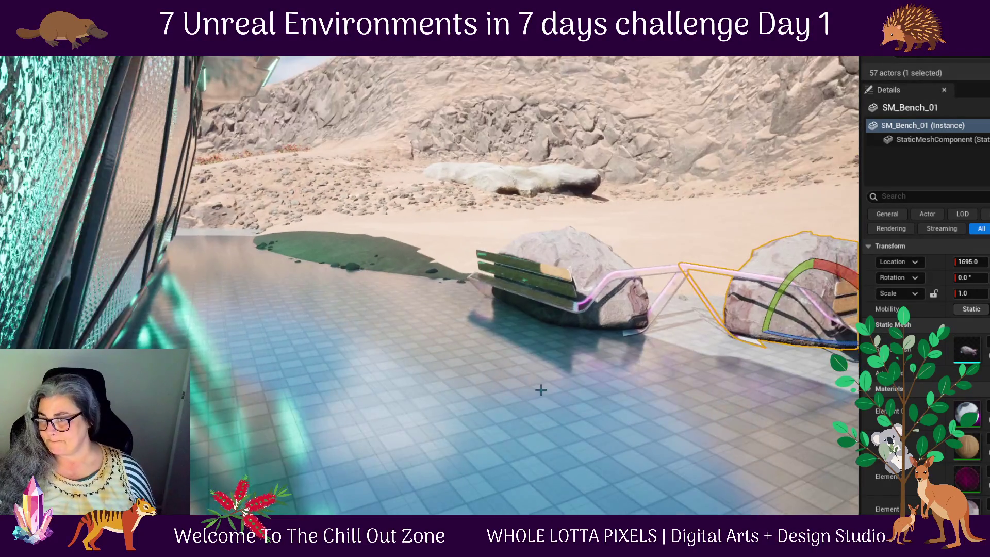
mouse_move(688, 357)
mouse_down()
mouse_move(640, 349)
mouse_move(658, 361)
mouse_move(609, 356)
mouse_up()
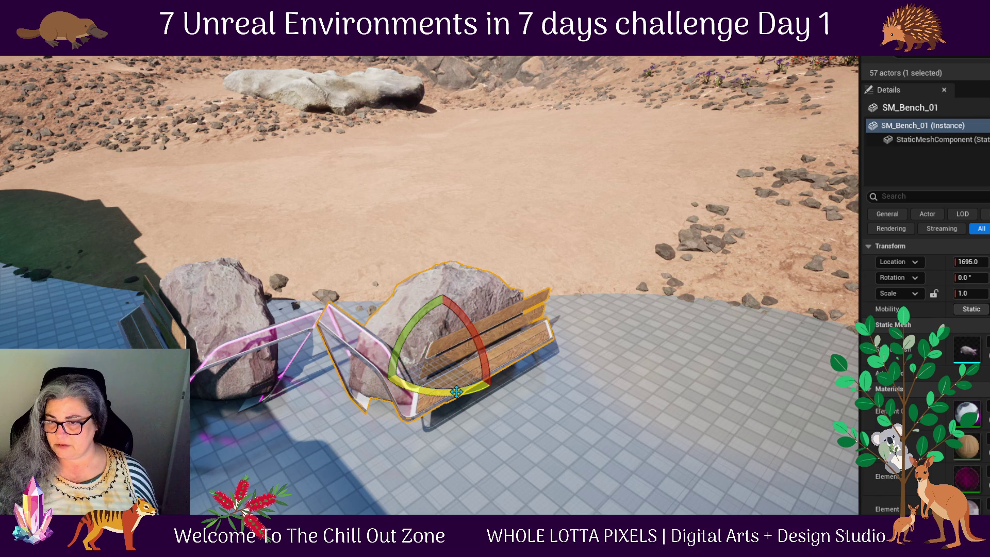
drag(457, 392, 522, 395)
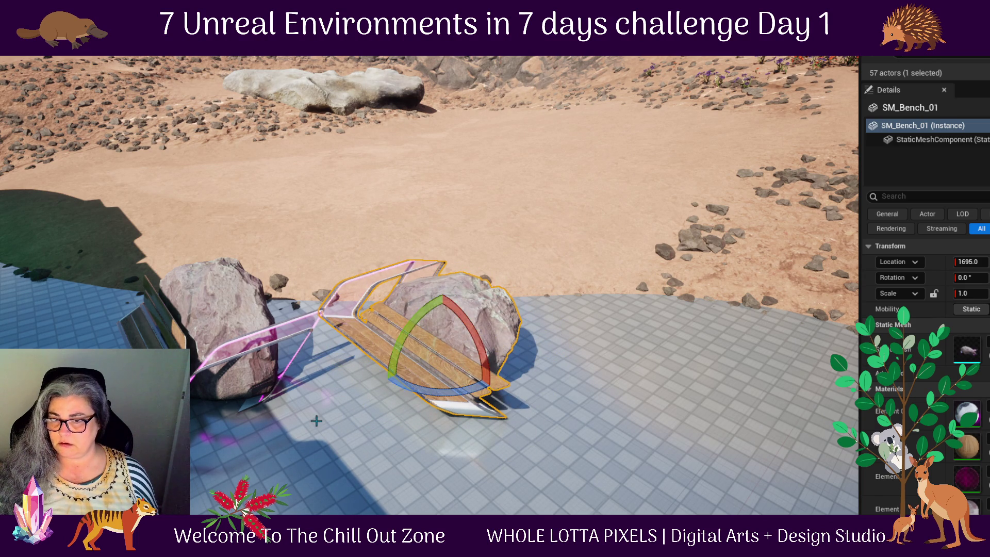
- Move SM_Bench_01 to Location X 1425, up against the mirrored bench
key(w)
key(f)
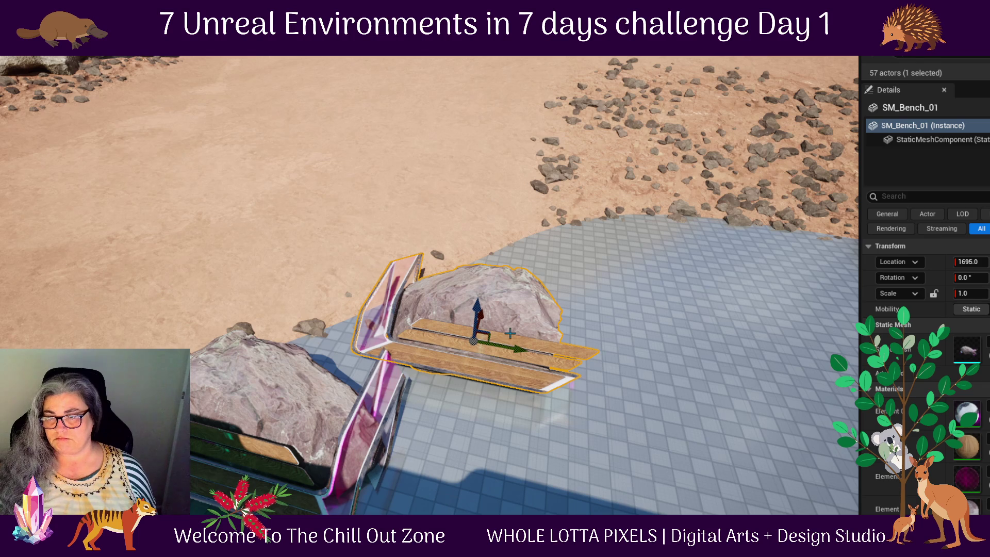
mouse_move(510, 333)
mouse_down()
mouse_move(587, 354)
mouse_move(538, 406)
mouse_move(540, 450)
mouse_up()
drag(590, 350, 590, 247)
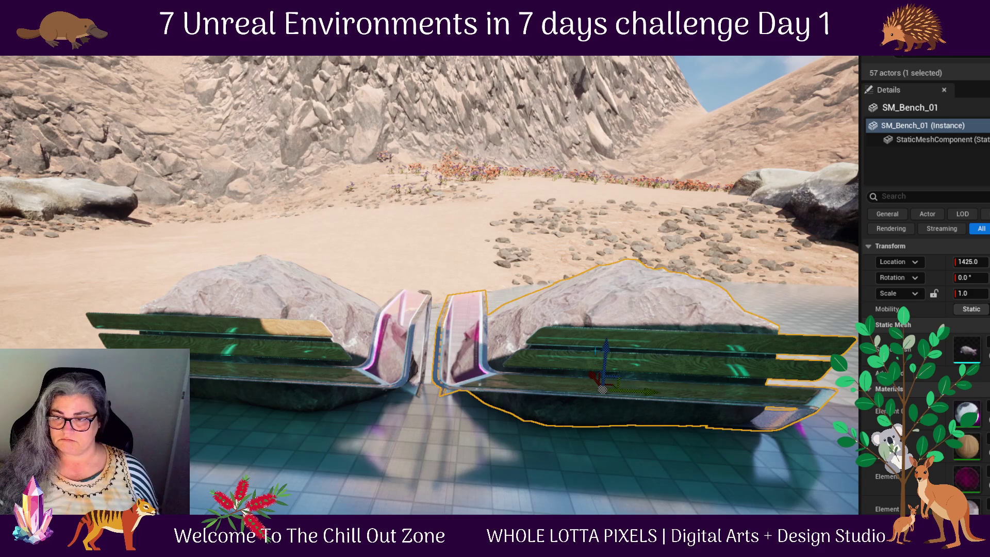
mouse_move(631, 393)
mouse_down()
mouse_move(421, 446)
mouse_move(458, 499)
mouse_move(458, 466)
mouse_up()
mouse_move(435, 361)
mouse_down()
mouse_move(435, 495)
mouse_move(508, 464)
mouse_move(343, 283)
mouse_move(340, 300)
mouse_move(352, 282)
mouse_move(282, 198)
mouse_move(268, 196)
mouse_up()
- Duplicate the large rock SM_Rock_7 and sink the copy into the sand
click(258, 129)
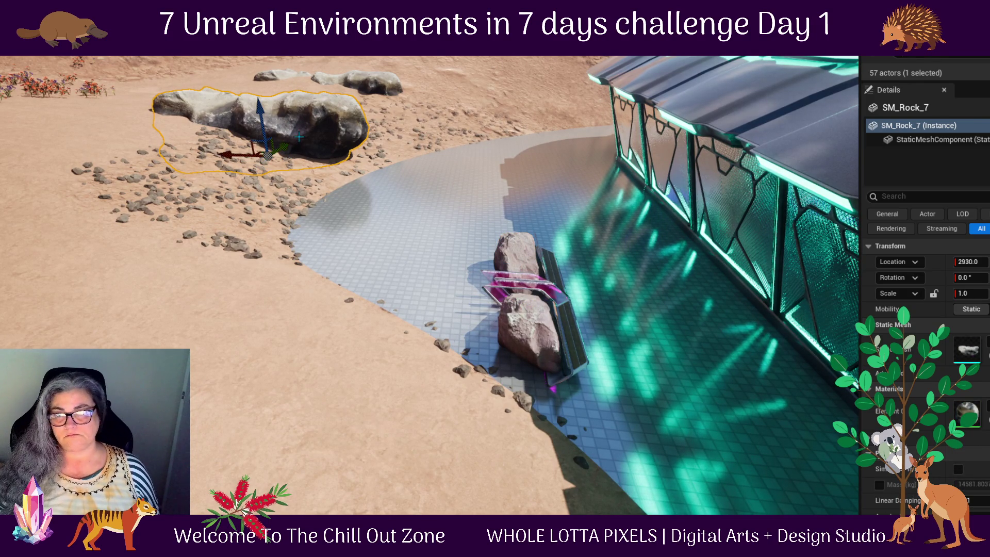
mouse_move(269, 152)
alt+mouse_down()
mouse_move(221, 209)
mouse_move(145, 235)
mouse_move(176, 230)
mouse_move(231, 270)
alt+mouse_up()
drag(245, 191, 258, 237)
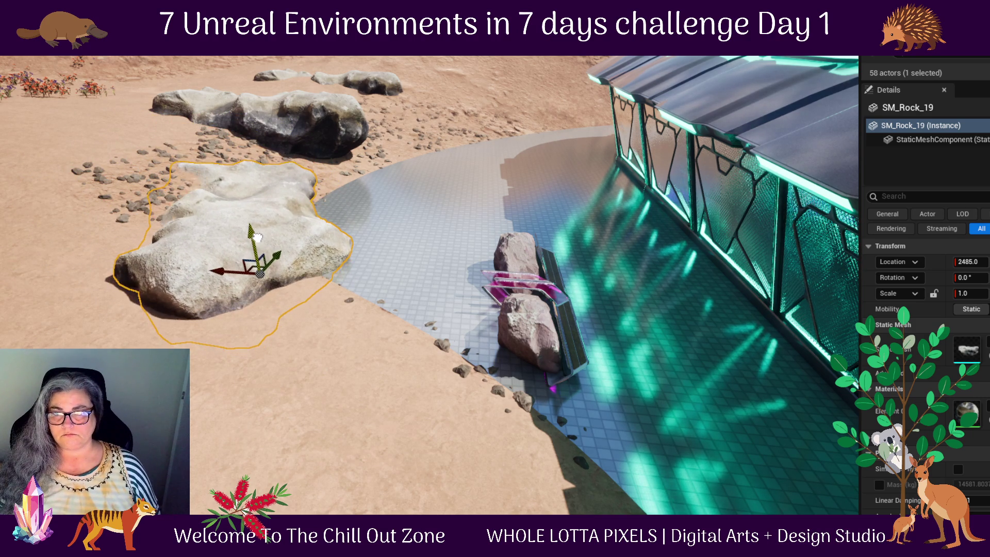
drag(350, 443, 454, 439)
mouse_move(327, 436)
mouse_down()
mouse_move(449, 369)
mouse_move(459, 412)
mouse_move(551, 360)
mouse_up()
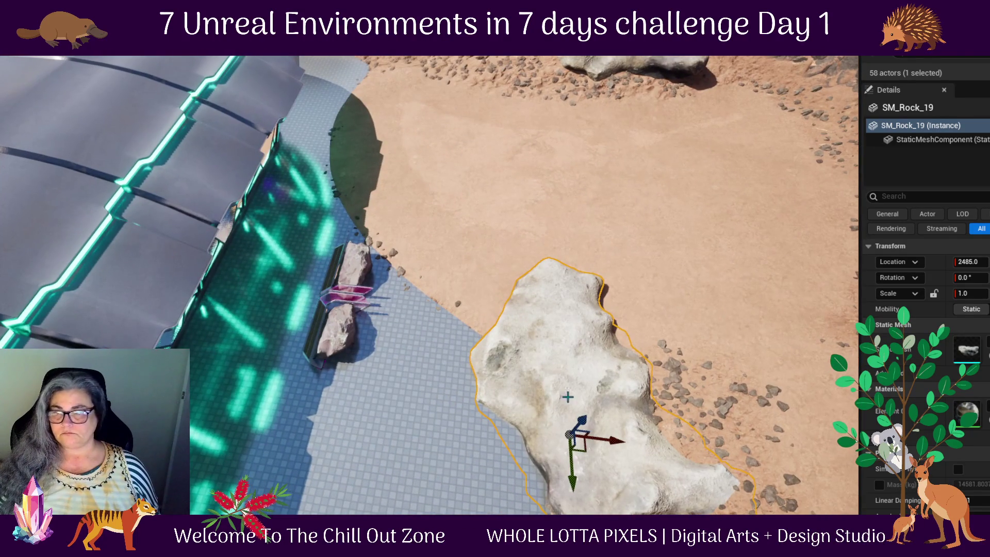
mouse_move(709, 206)
mouse_down()
mouse_move(642, 139)
mouse_move(614, 142)
mouse_move(623, 356)
mouse_up()
- Drag a copy of the neighbouring rock SM_Rock_3 toward the bench
click(613, 129)
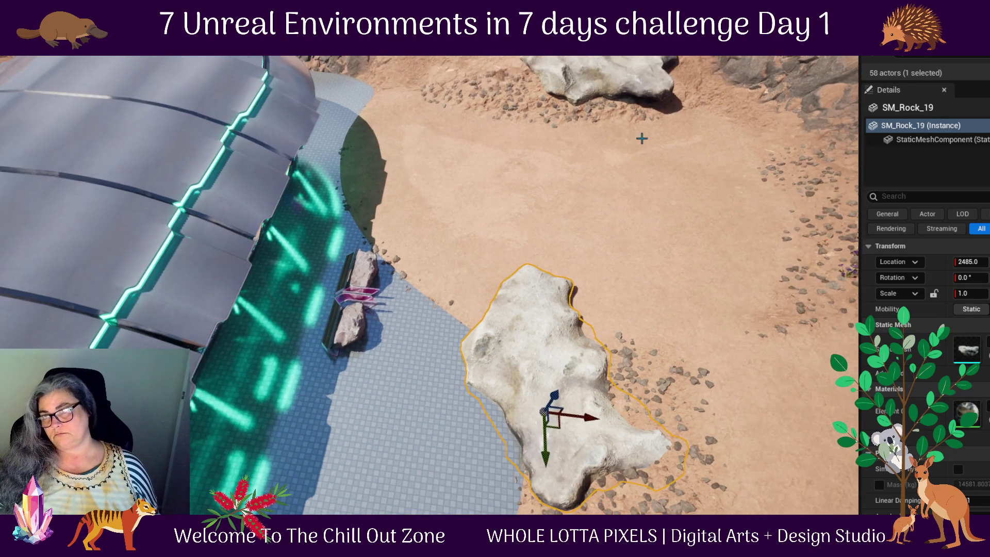
mouse_move(648, 281)
mouse_down()
mouse_move(499, 260)
mouse_move(586, 271)
mouse_up()
key(ctrl+z)
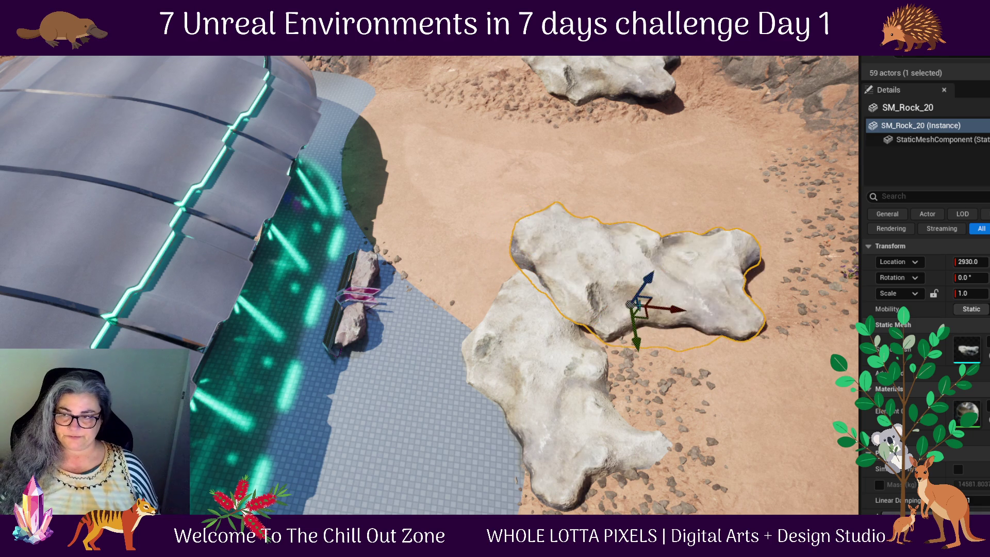
mouse_move(637, 305)
mouse_down()
mouse_move(476, 243)
mouse_move(443, 288)
mouse_move(449, 351)
mouse_up()
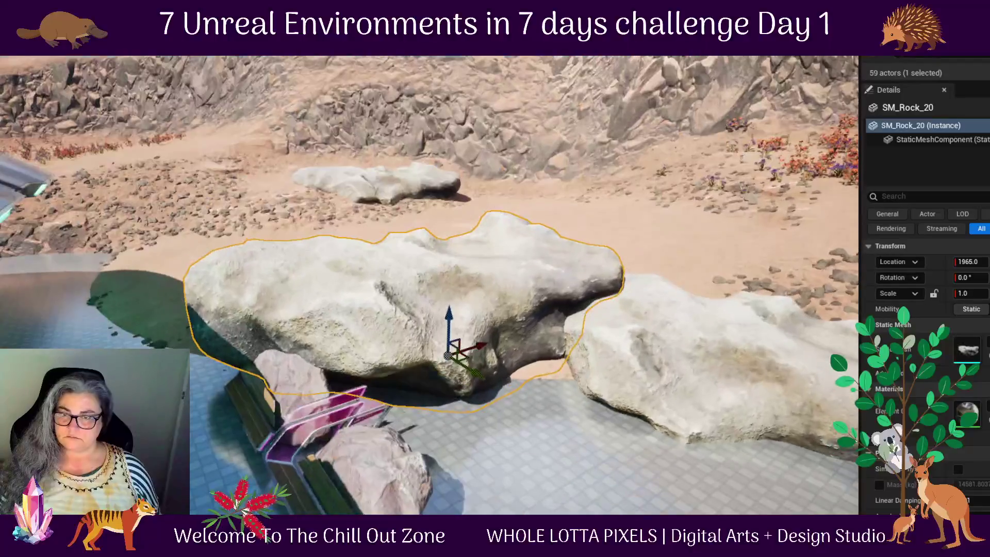
scroll(457, 418, up, 4)
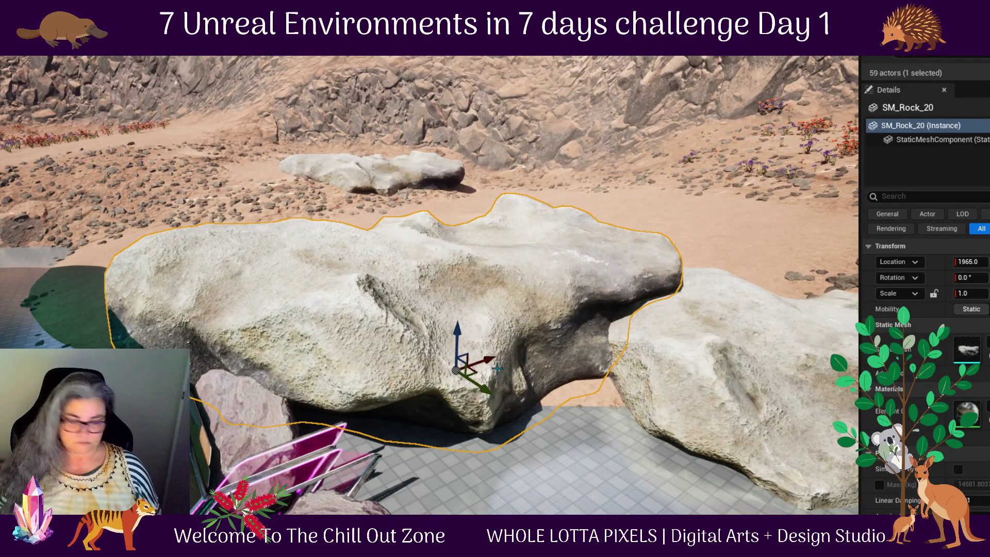
- Turn the new rock 30° about its vertical axis and nudge it to Location X 1870
key(e)
mouse_move(503, 379)
mouse_down()
mouse_move(526, 361)
mouse_move(524, 369)
mouse_move(474, 361)
mouse_move(453, 379)
mouse_up()
key(w)
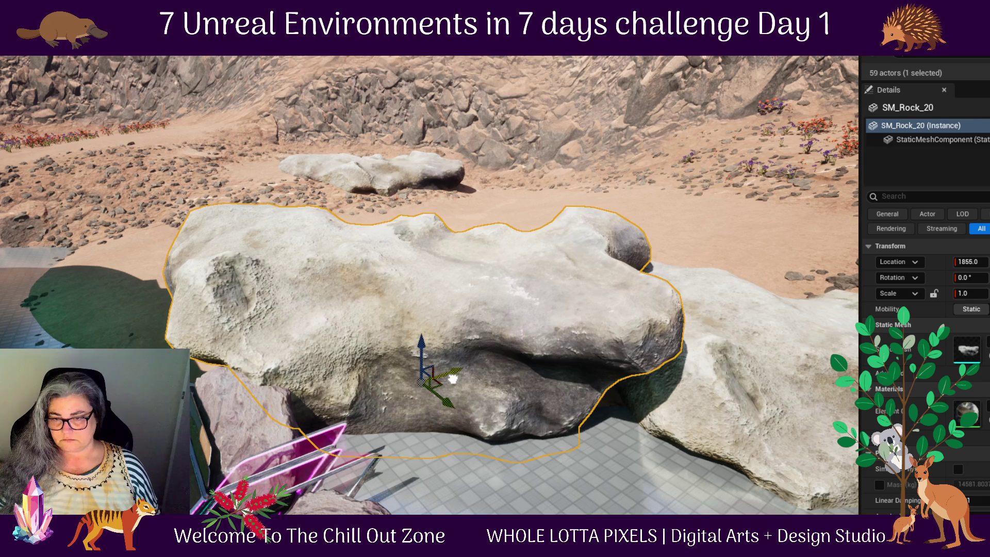
mouse_move(536, 475)
mouse_down()
mouse_move(529, 508)
mouse_move(463, 380)
mouse_up()
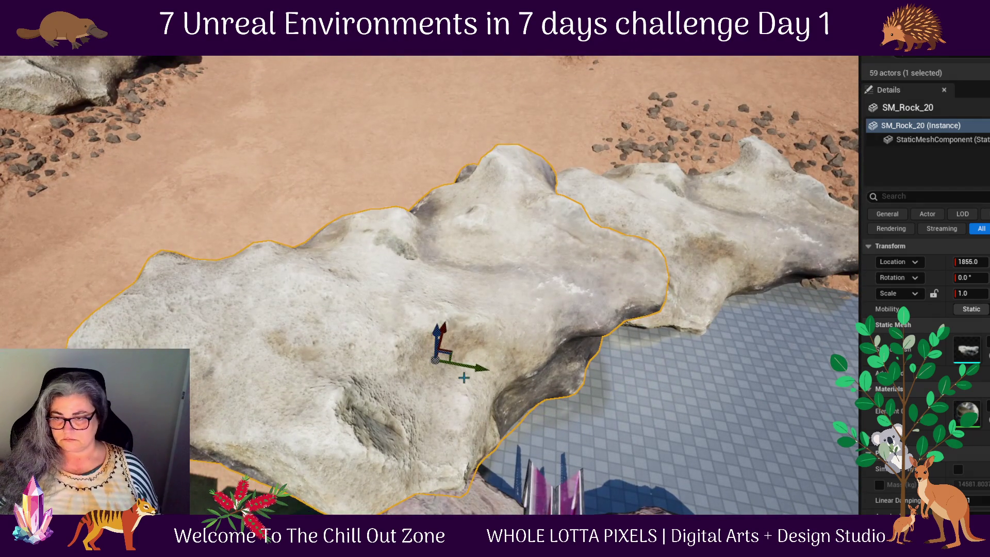
drag(446, 320, 448, 318)
mouse_move(571, 384)
mouse_down()
mouse_move(537, 315)
mouse_move(495, 302)
mouse_move(602, 366)
mouse_move(617, 407)
mouse_move(619, 356)
mouse_move(450, 289)
mouse_move(459, 311)
mouse_up()
- Slide the middle rock SM_Rock_19 along the pavilion floor edge
mouse_move(604, 369)
mouse_down()
mouse_move(521, 369)
mouse_move(586, 367)
mouse_up()
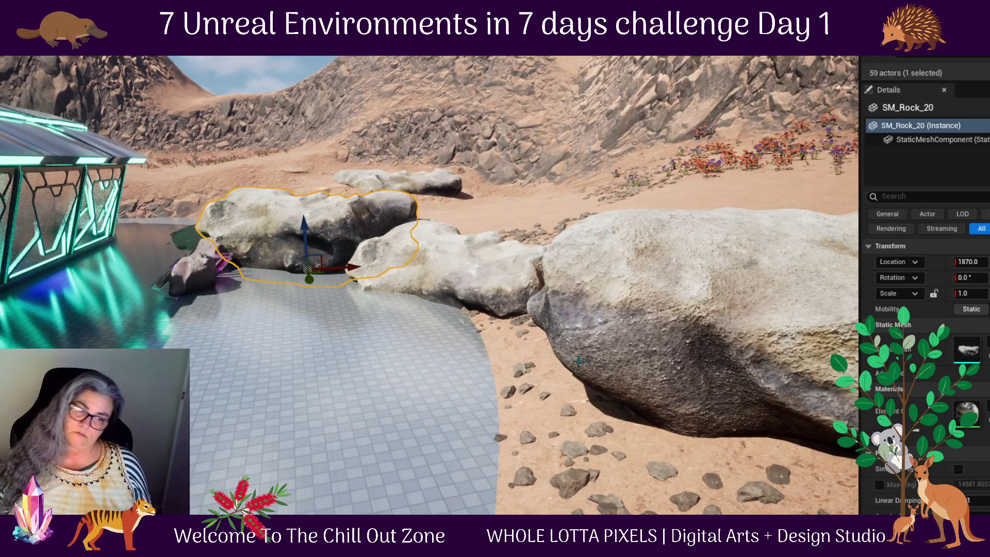
drag(400, 369, 407, 363)
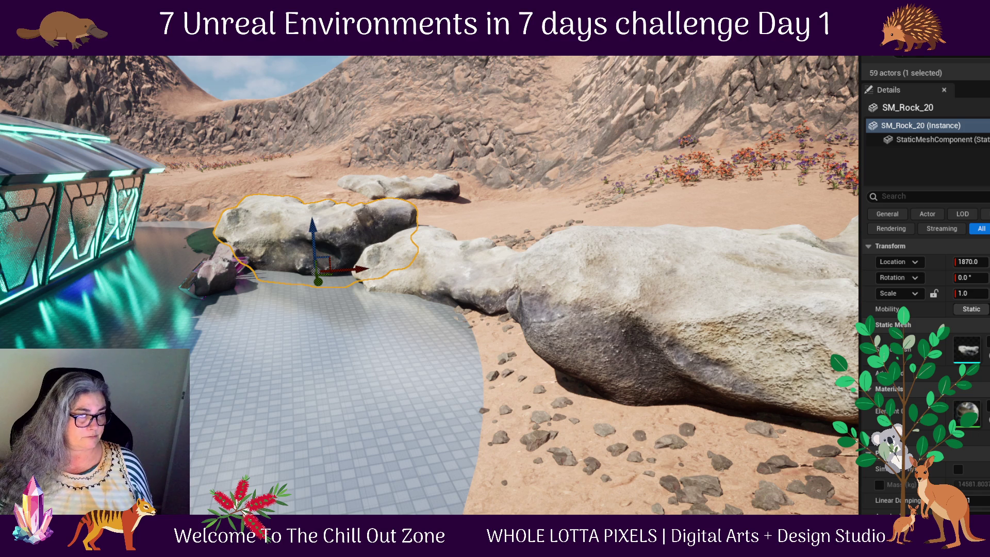
mouse_move(217, 348)
mouse_down()
mouse_move(739, 386)
mouse_move(648, 382)
mouse_up()
click(656, 388)
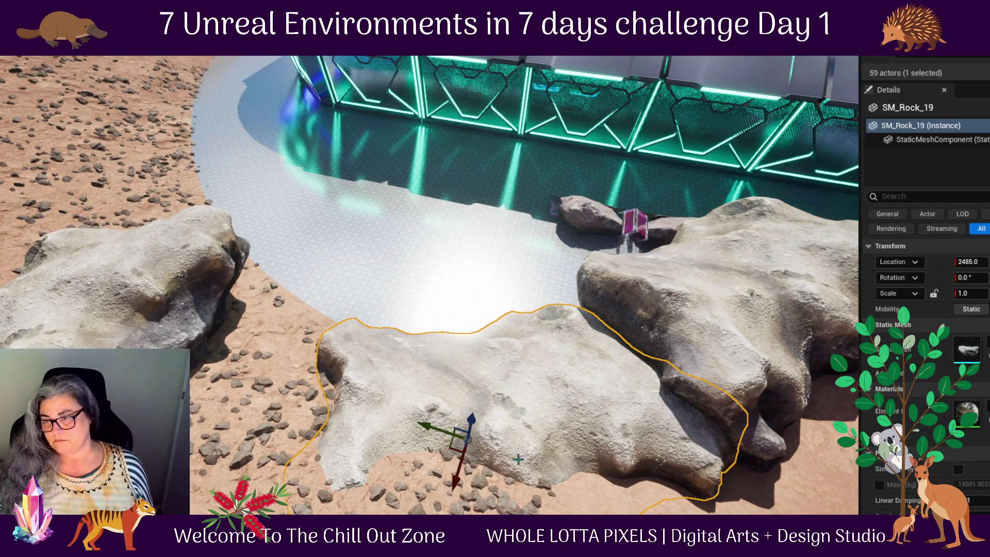
mouse_move(459, 444)
mouse_down()
mouse_move(457, 467)
mouse_move(416, 436)
mouse_move(440, 436)
mouse_up()
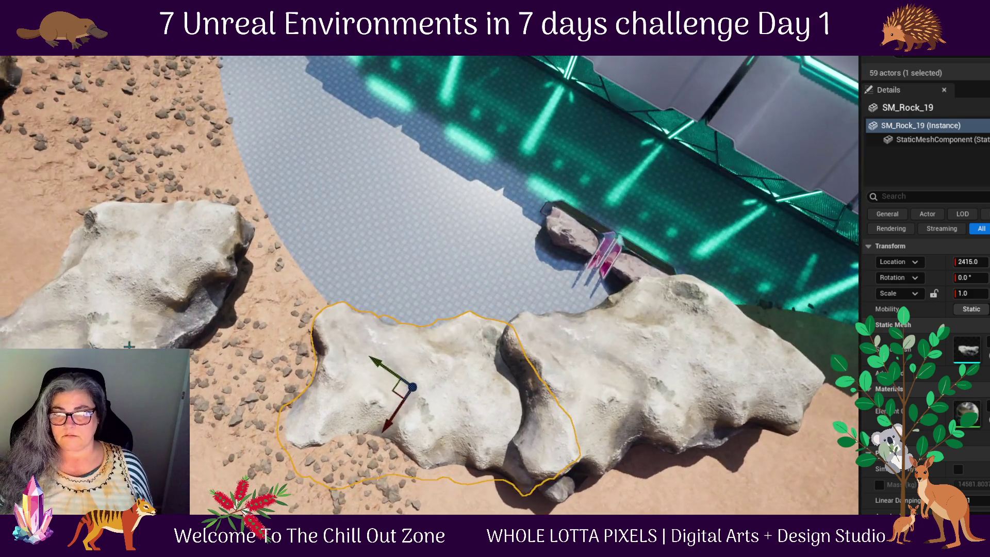
- Turn the outer rock SM_Rock_7 by 20° and move it closer to Location X 2615
click(124, 347)
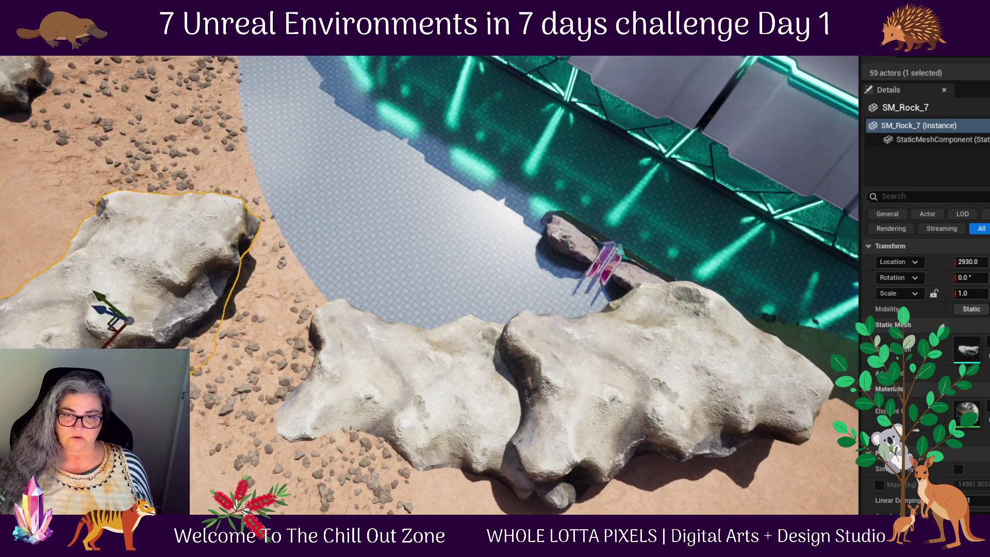
drag(124, 346, 171, 289)
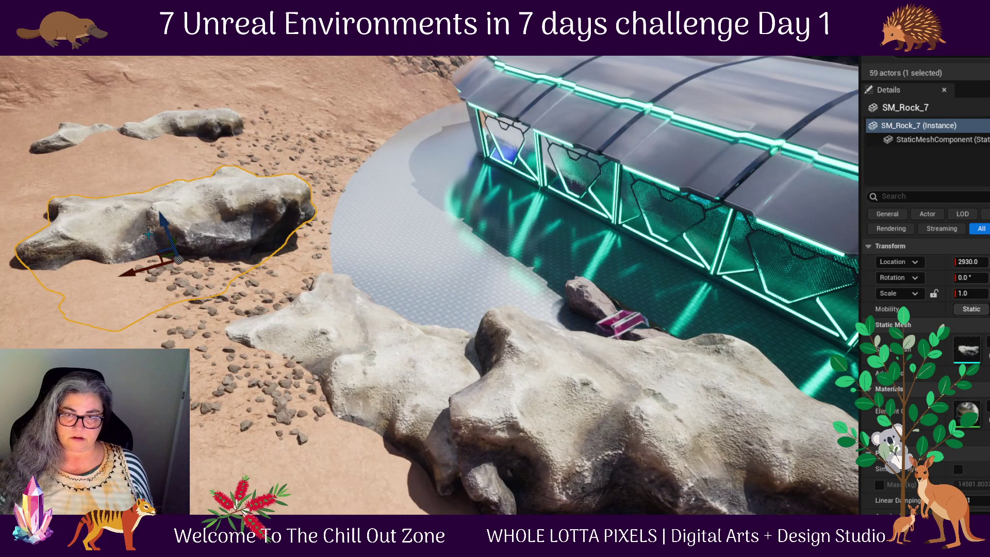
mouse_move(160, 224)
mouse_down()
mouse_move(130, 250)
mouse_move(197, 247)
mouse_up()
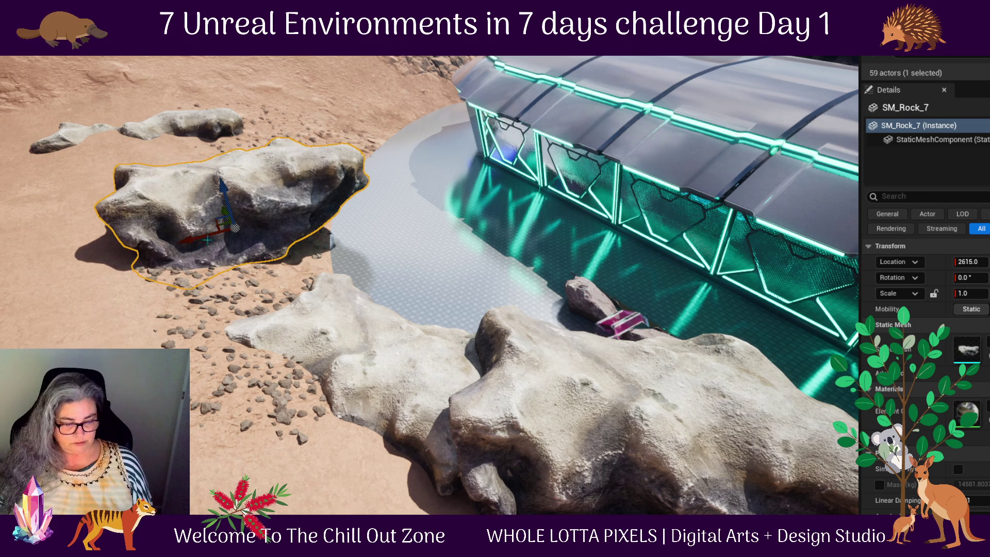
key(e)
drag(219, 166, 149, 227)
key(w)
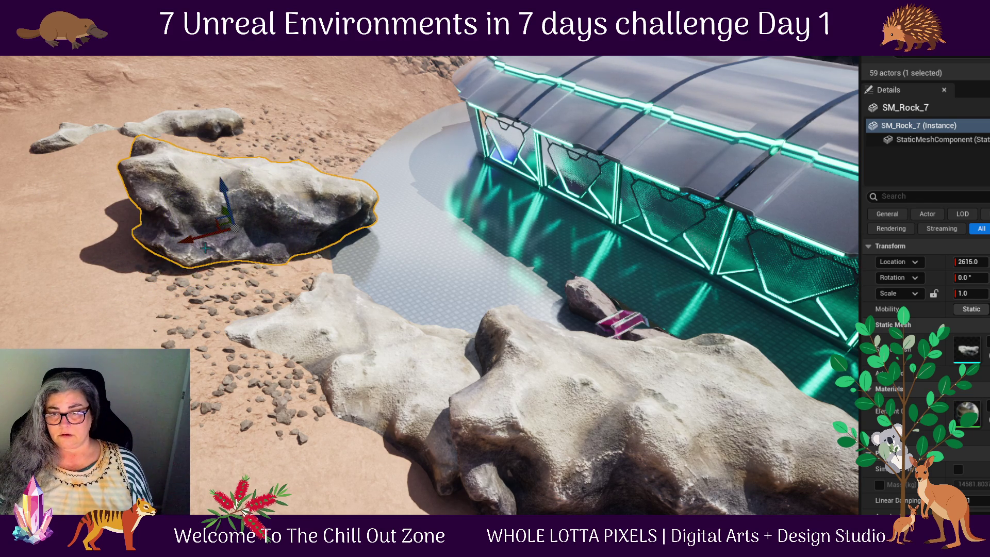
mouse_move(222, 184)
mouse_down()
mouse_move(235, 204)
mouse_move(172, 342)
mouse_move(364, 372)
mouse_move(382, 350)
mouse_move(570, 261)
mouse_up()
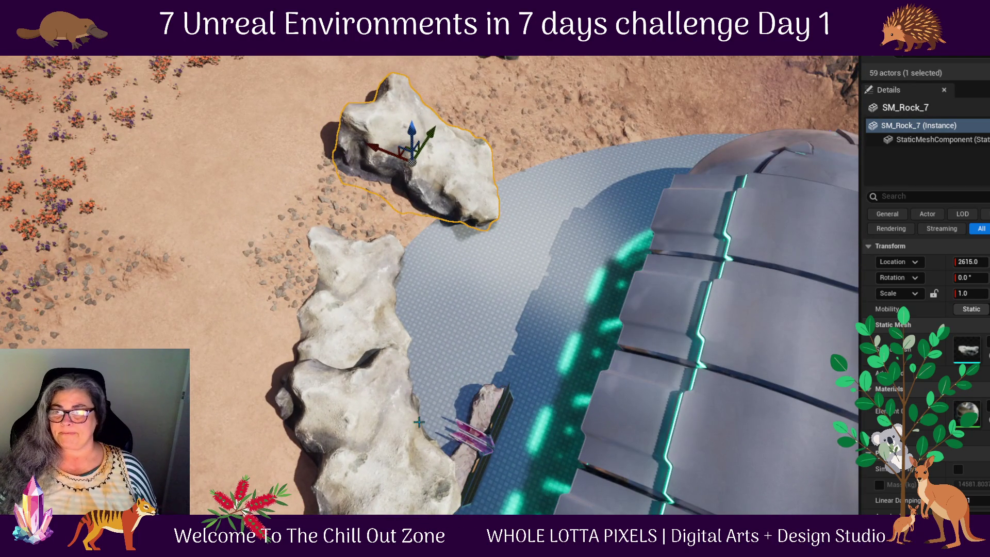
click(481, 409)
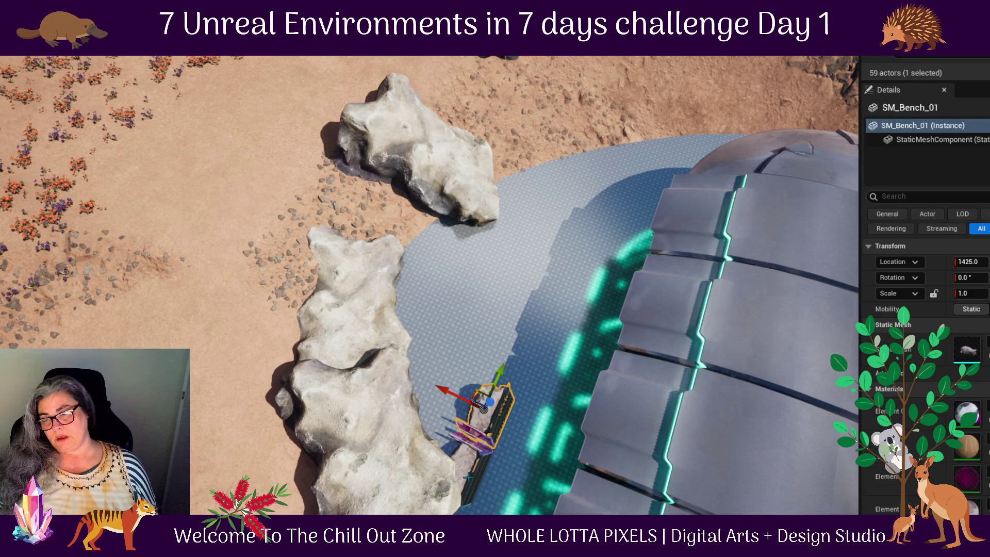
- Duplicate the bench and pink rock pair and rotate the copy by -40°
ctrl+click(480, 436)
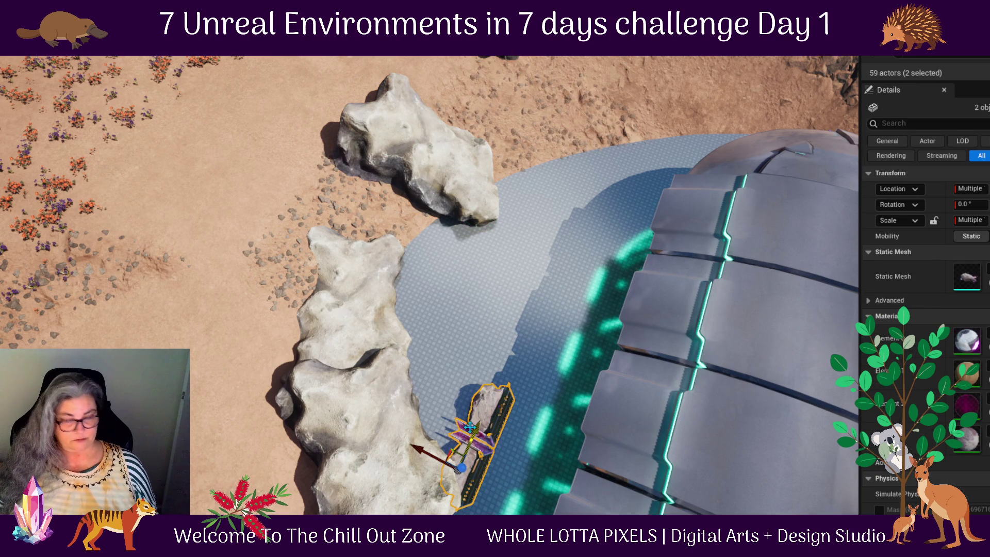
drag(477, 421, 507, 373)
key(e)
mouse_move(428, 410)
mouse_down()
mouse_move(408, 395)
mouse_move(418, 449)
mouse_up()
- Move the rotated bench-and-rock copy into place beside the original along the paved edge
key(f)
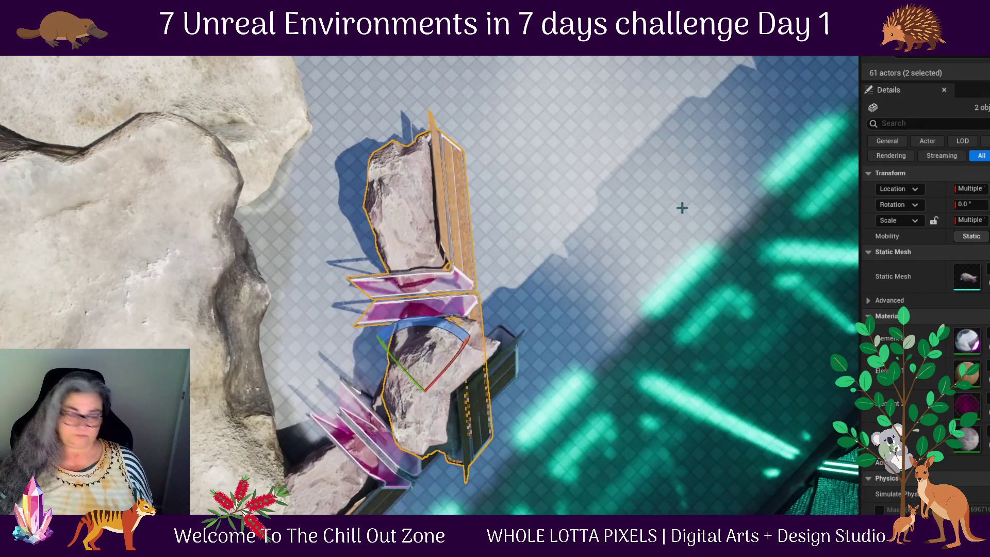
key(w)
mouse_move(425, 363)
mouse_down()
mouse_move(453, 213)
mouse_move(460, 235)
mouse_move(470, 228)
mouse_up()
drag(655, 190, 655, 286)
drag(580, 354, 580, 397)
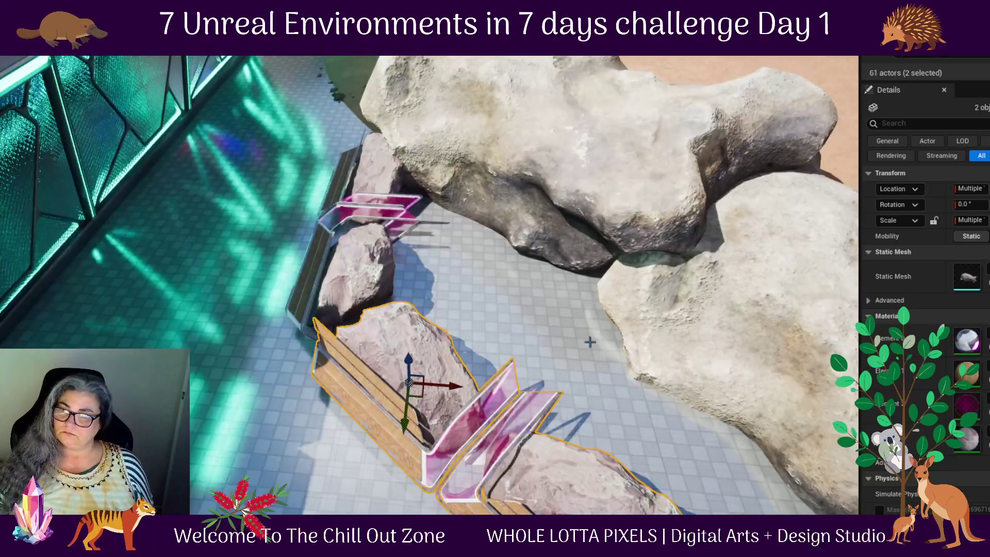
mouse_move(420, 398)
mouse_down()
mouse_move(410, 407)
mouse_move(415, 361)
mouse_up()
drag(321, 433, 321, 432)
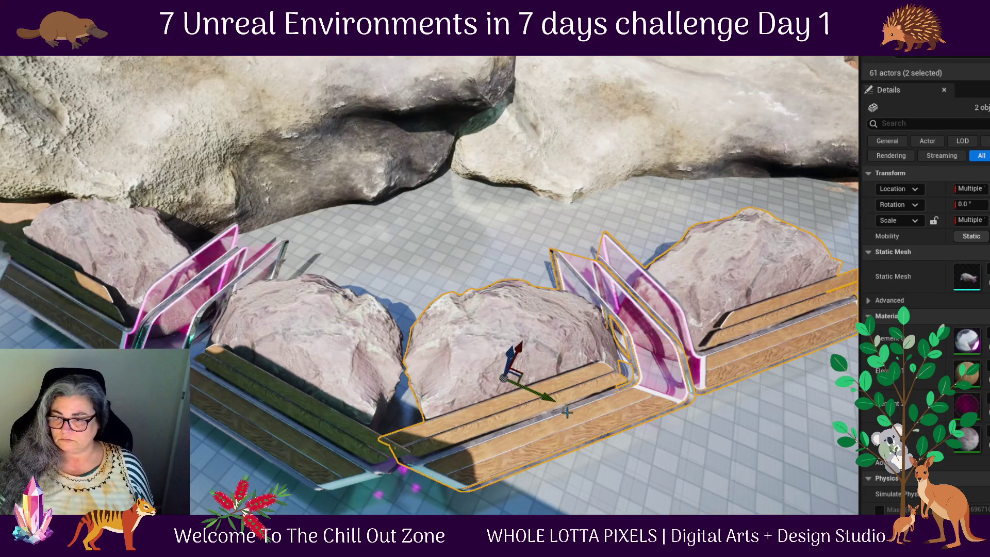
mouse_move(609, 393)
mouse_down()
mouse_move(478, 393)
mouse_move(505, 411)
mouse_up()
drag(526, 273, 655, 379)
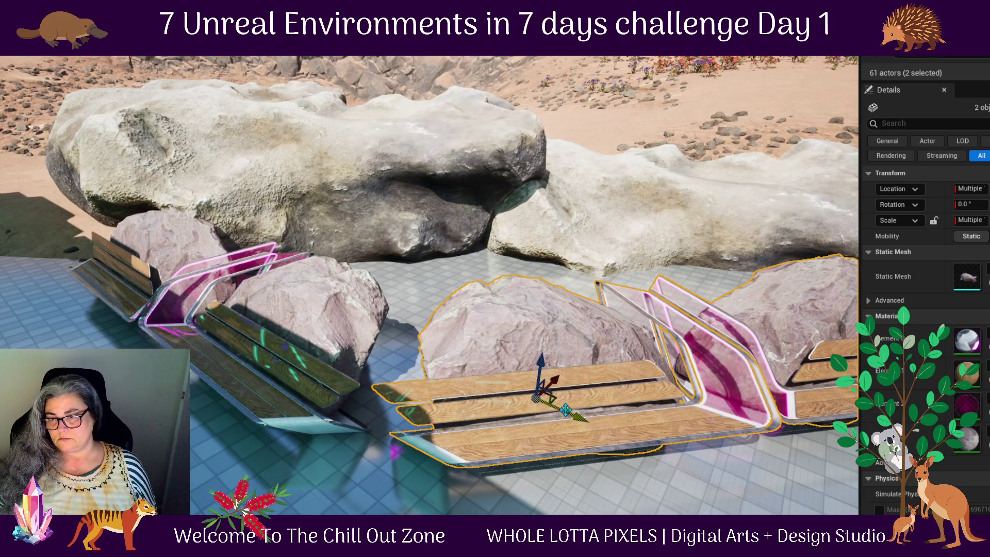
drag(556, 396, 546, 395)
scroll(409, 464, down, 10)
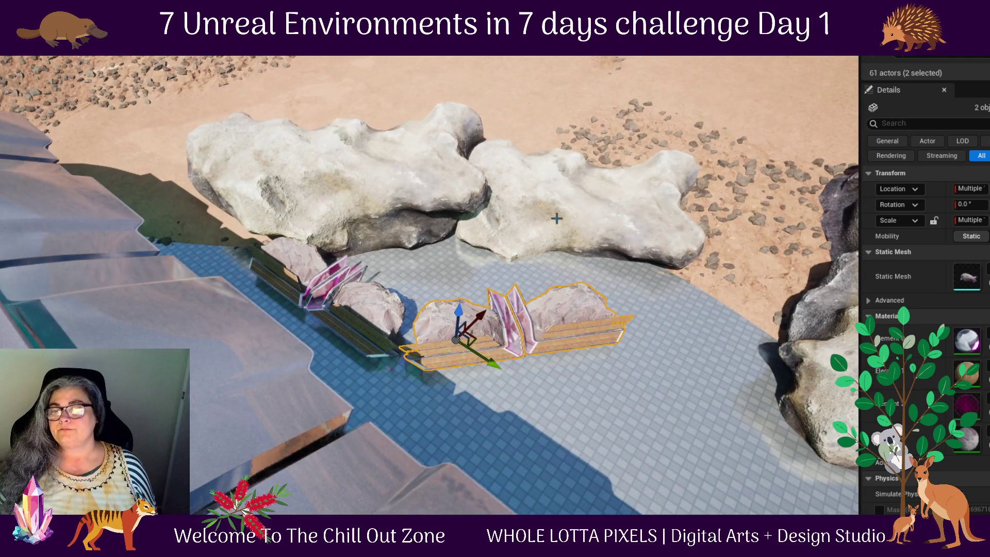
click(556, 218)
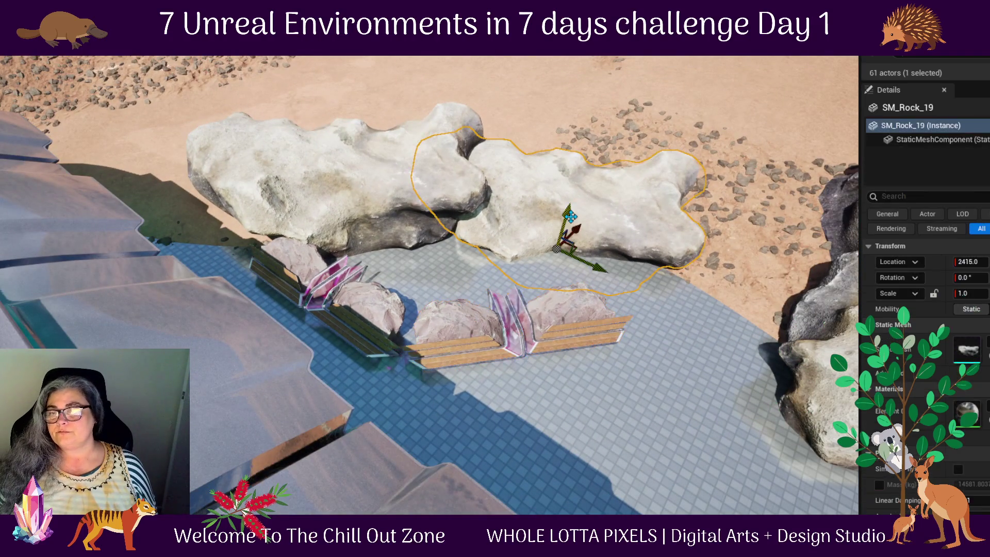
- Duplicate the pale rock SM_Rock_19, scale the copy to 0.75 and rotate it
drag(579, 231, 517, 264)
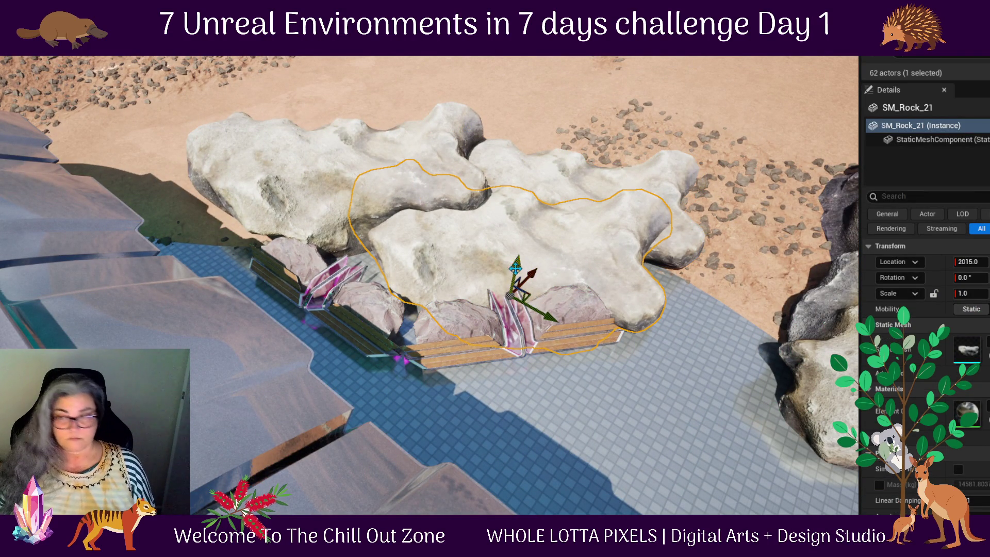
key(r)
drag(513, 300, 503, 310)
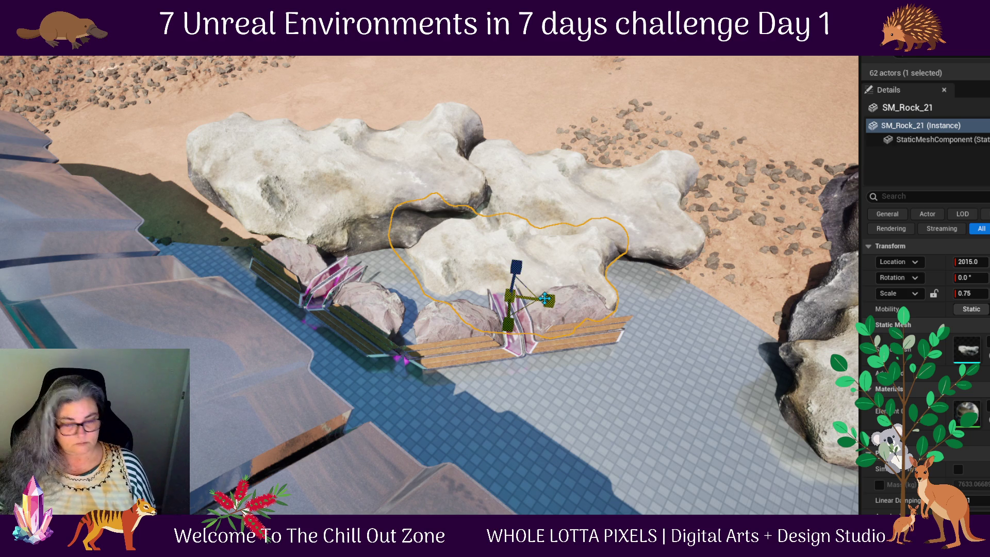
key(e)
mouse_move(544, 263)
mouse_down()
mouse_move(568, 320)
mouse_move(493, 347)
mouse_move(475, 339)
mouse_move(536, 351)
mouse_up()
key(w)
- Duplicate the smaller rock again, turn it and place it lower, then open the Content Drawer
mouse_move(623, 314)
mouse_down()
mouse_move(547, 401)
mouse_move(501, 335)
mouse_move(472, 335)
mouse_move(505, 317)
mouse_move(504, 336)
mouse_move(569, 351)
mouse_move(518, 346)
mouse_move(521, 326)
mouse_up()
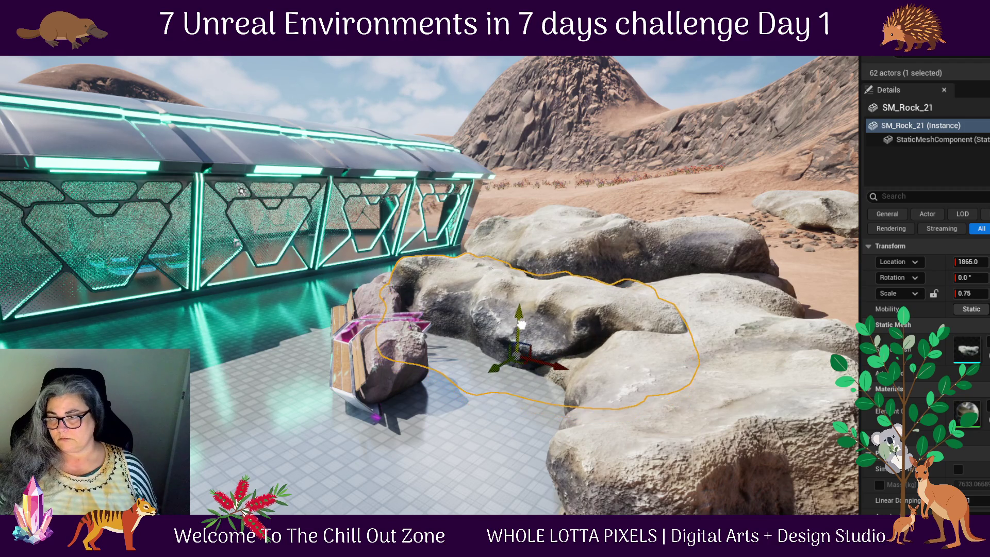
drag(484, 445, 534, 401)
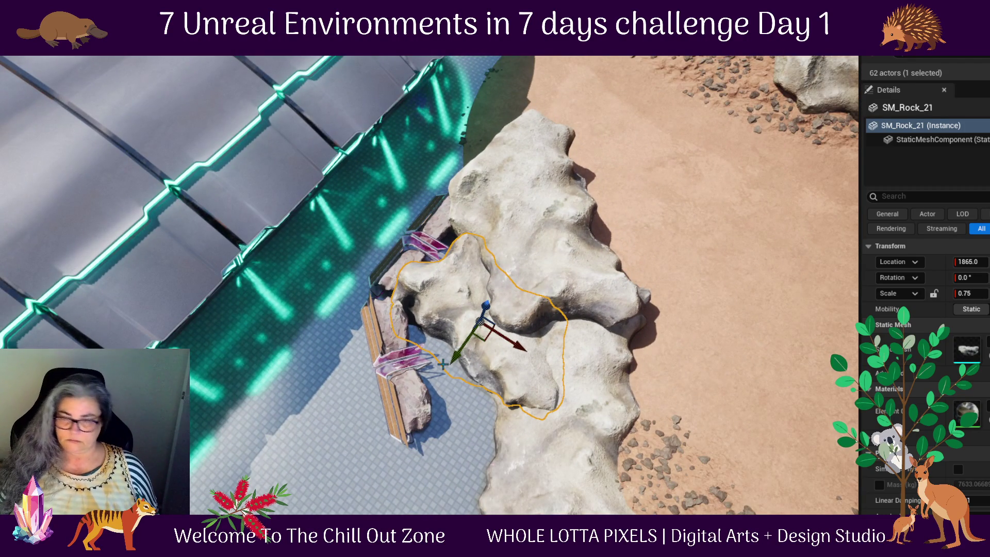
mouse_move(484, 338)
mouse_down()
mouse_move(503, 411)
mouse_move(452, 436)
mouse_move(490, 395)
mouse_move(532, 379)
mouse_up()
key(e)
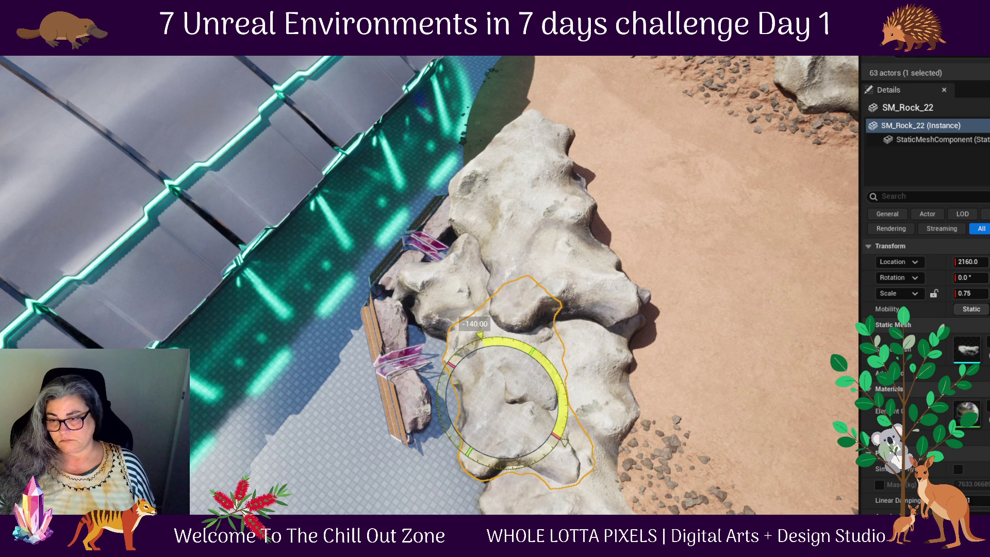
drag(533, 379, 493, 402)
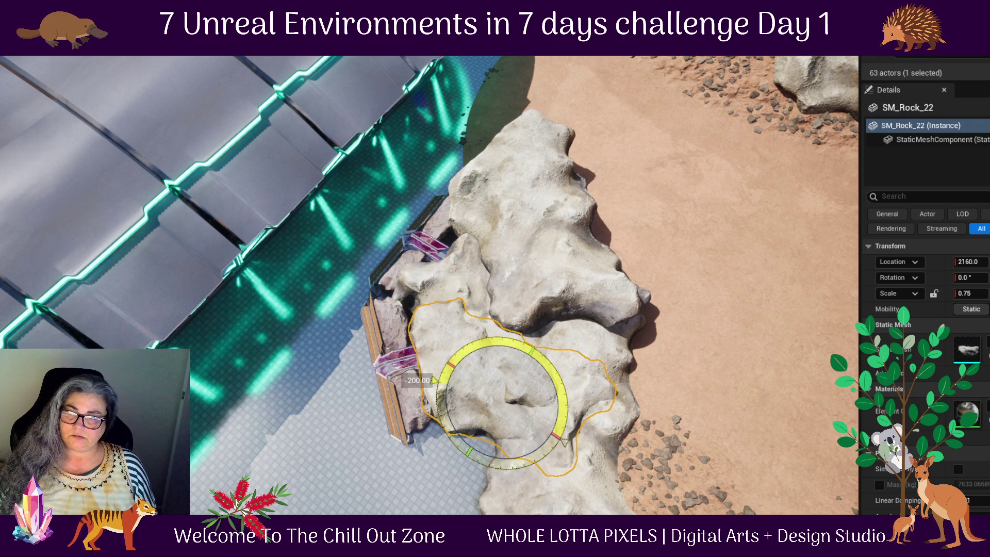
mouse_move(499, 409)
mouse_down()
mouse_move(508, 410)
mouse_move(505, 467)
mouse_move(508, 445)
mouse_move(525, 454)
mouse_up()
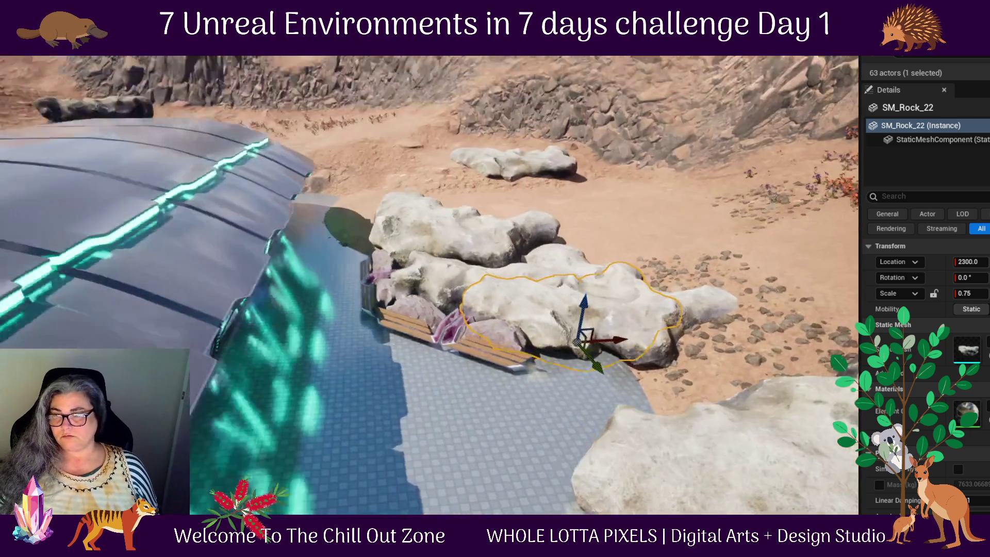
drag(384, 451, 607, 319)
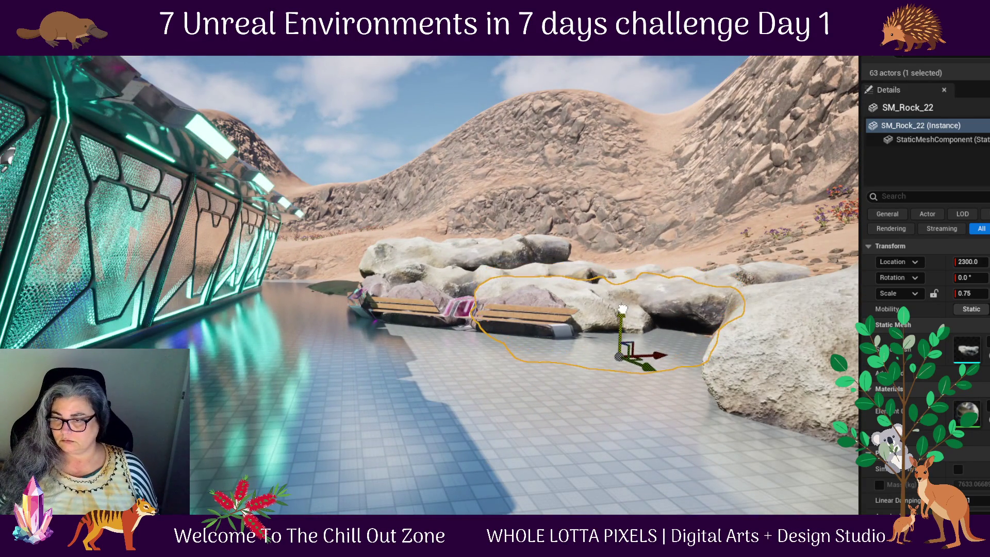
drag(581, 382, 654, 392)
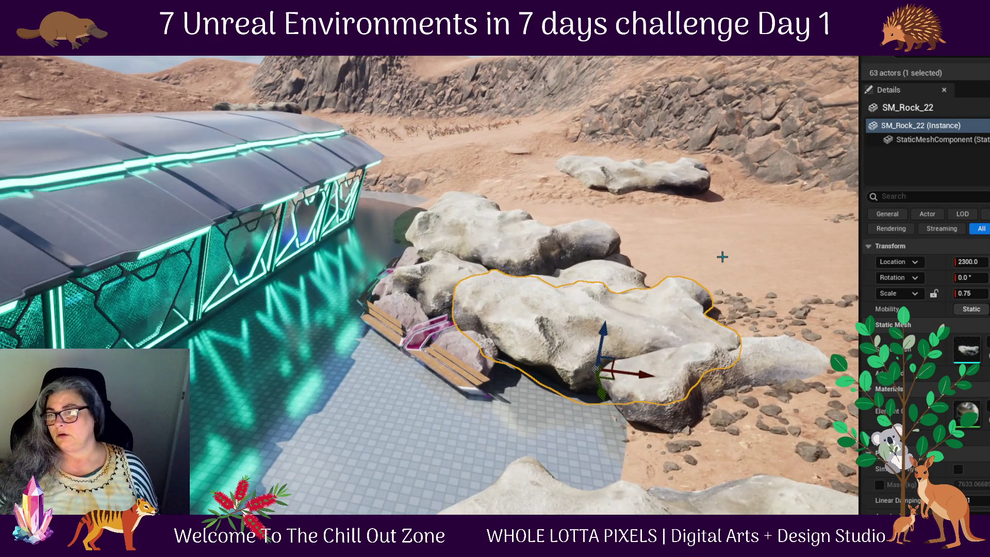
mouse_move(722, 257)
mouse_down()
mouse_move(664, 343)
mouse_move(426, 411)
mouse_move(548, 404)
mouse_move(562, 330)
mouse_move(516, 299)
mouse_move(453, 391)
mouse_move(434, 371)
mouse_move(563, 211)
mouse_up()
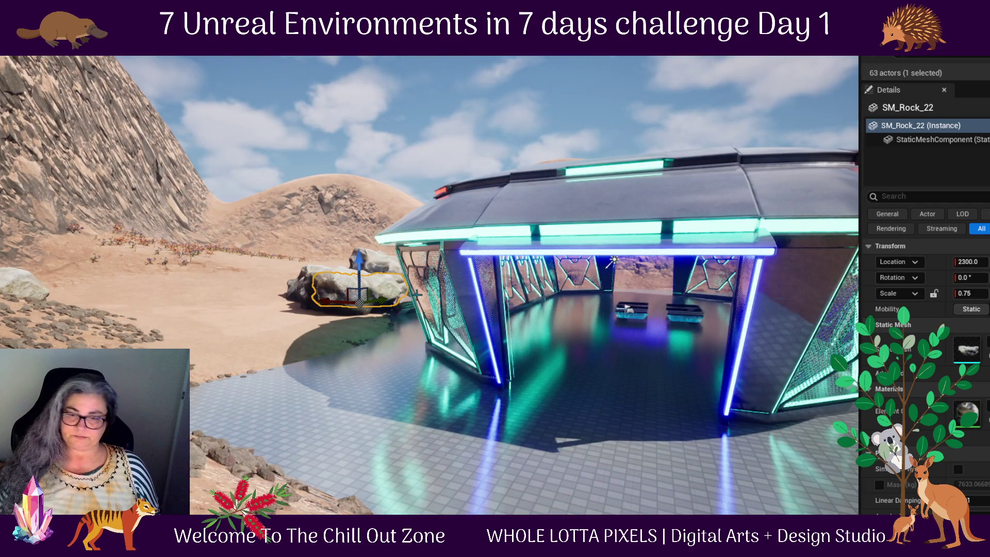
key(ctrl+space)
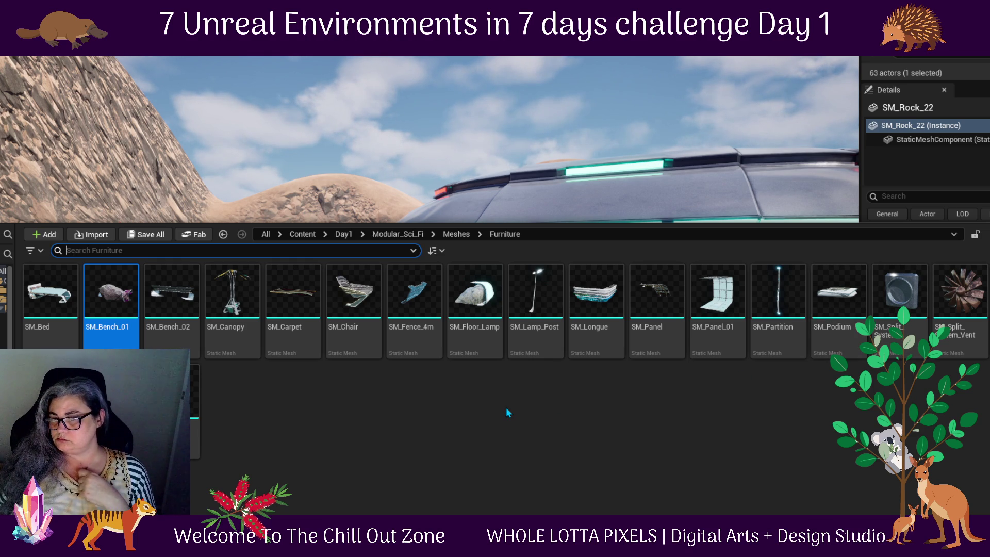
- Drop an SM_Bench_02 into the pavilion, rotate it to 150°, then reopen the Furniture folder
mouse_move(475, 310)
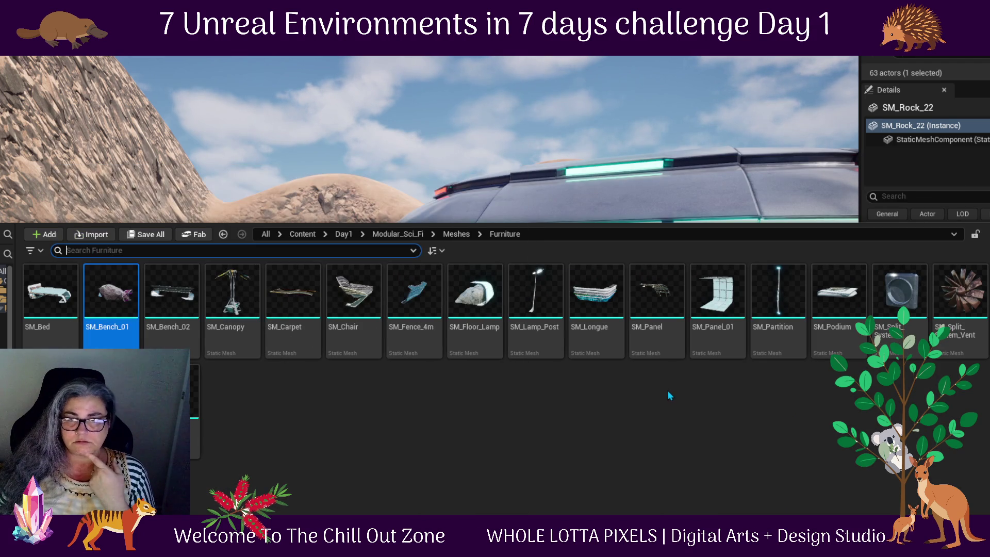
mouse_move(181, 311)
mouse_down()
mouse_move(304, 231)
mouse_move(331, 228)
mouse_move(356, 343)
mouse_move(253, 401)
mouse_move(378, 416)
mouse_move(431, 457)
mouse_move(349, 347)
mouse_move(232, 412)
mouse_move(243, 382)
mouse_move(278, 365)
mouse_up()
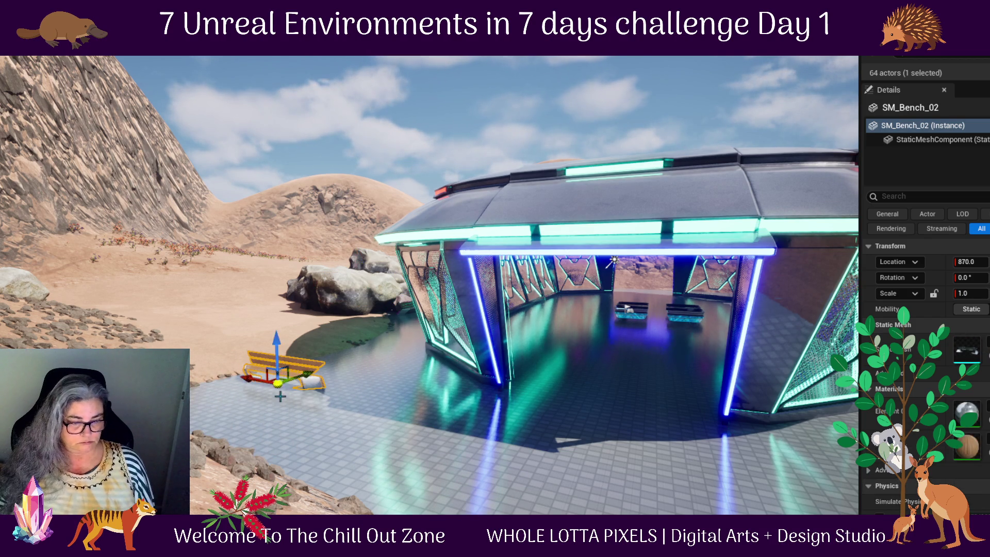
key(e)
drag(278, 407, 212, 410)
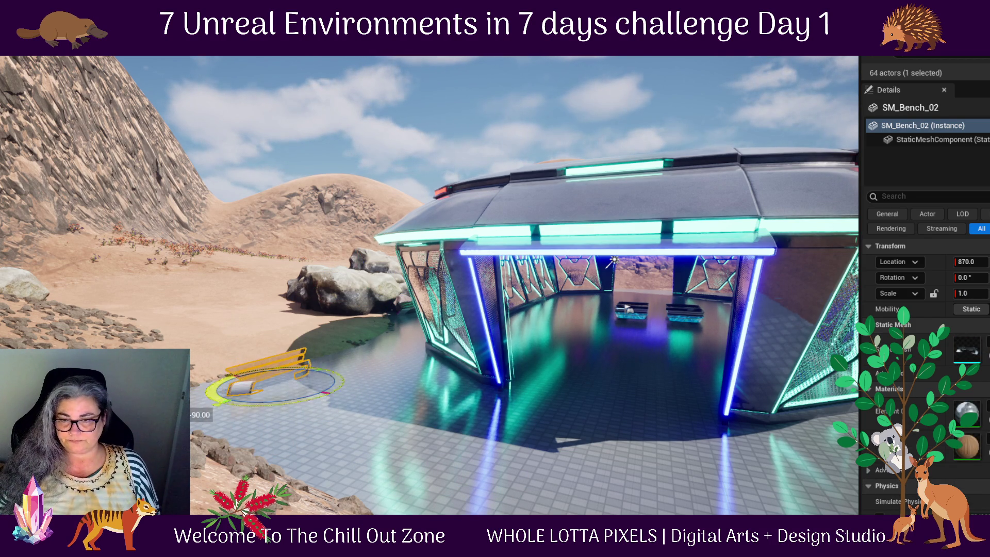
key(w)
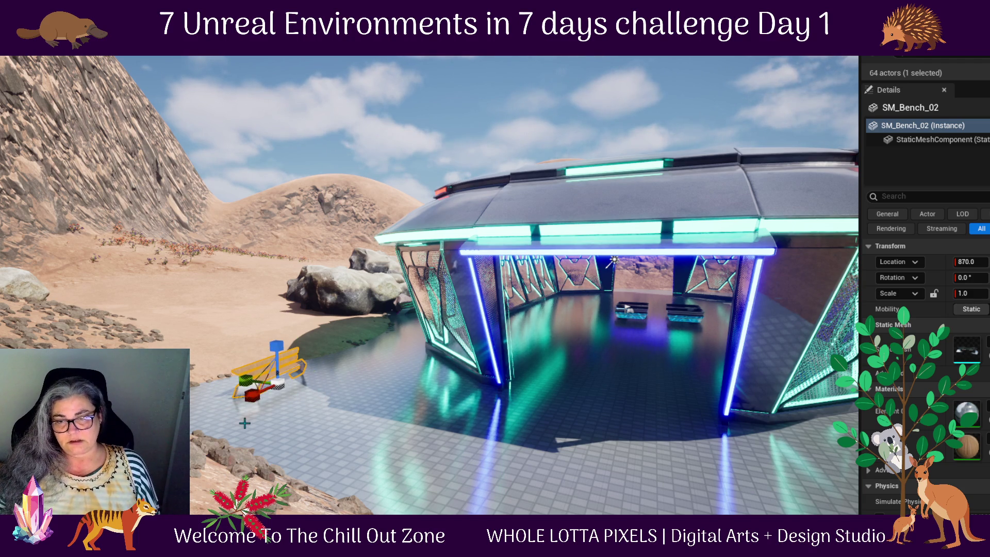
key(e)
mouse_move(306, 393)
mouse_down()
mouse_move(289, 405)
mouse_move(330, 400)
mouse_move(344, 383)
mouse_move(325, 388)
mouse_move(347, 394)
mouse_up()
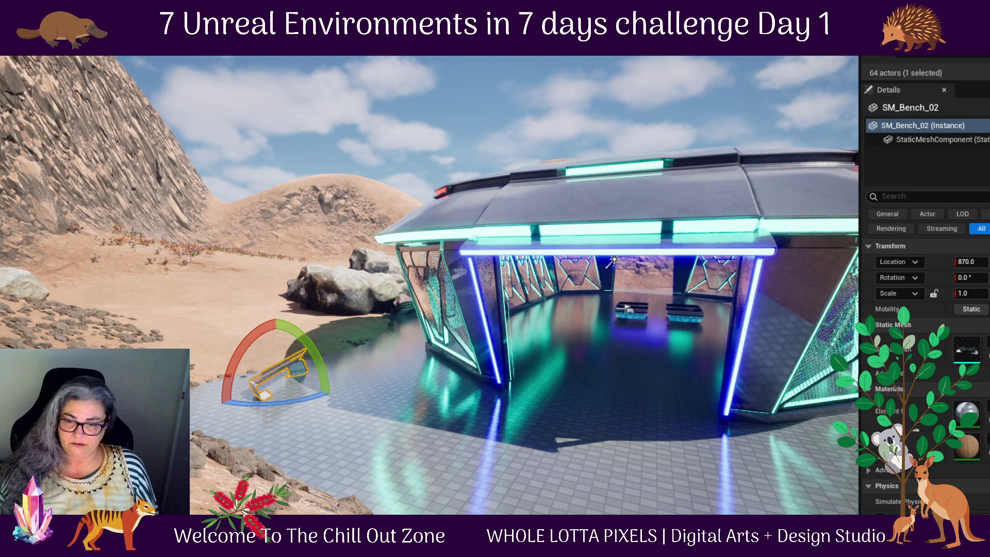
key(ctrl+b)
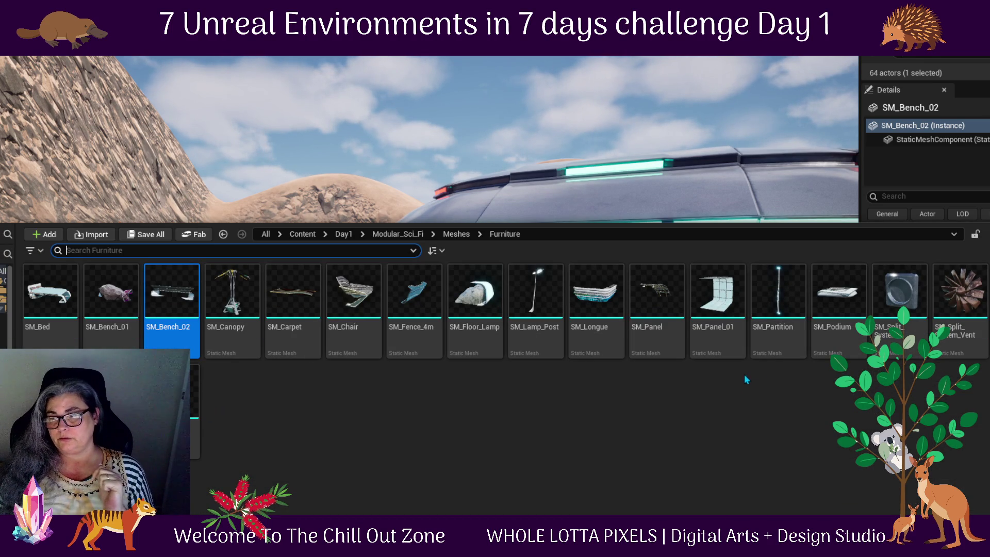
- Place an SM_Carpet rug inside the pavilion and frame it close up
mouse_move(735, 318)
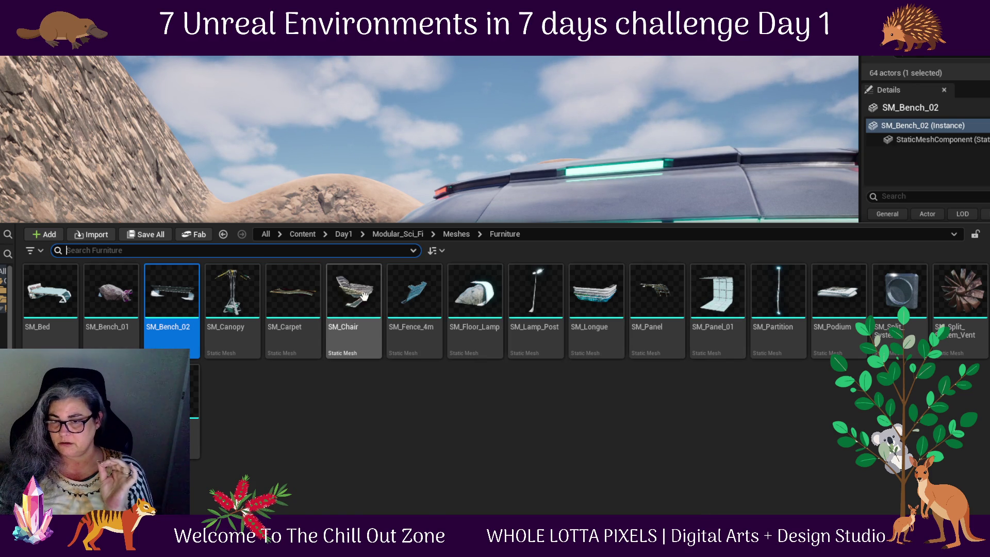
mouse_move(277, 298)
mouse_move(277, 297)
mouse_down()
mouse_move(676, 374)
mouse_move(624, 344)
mouse_up()
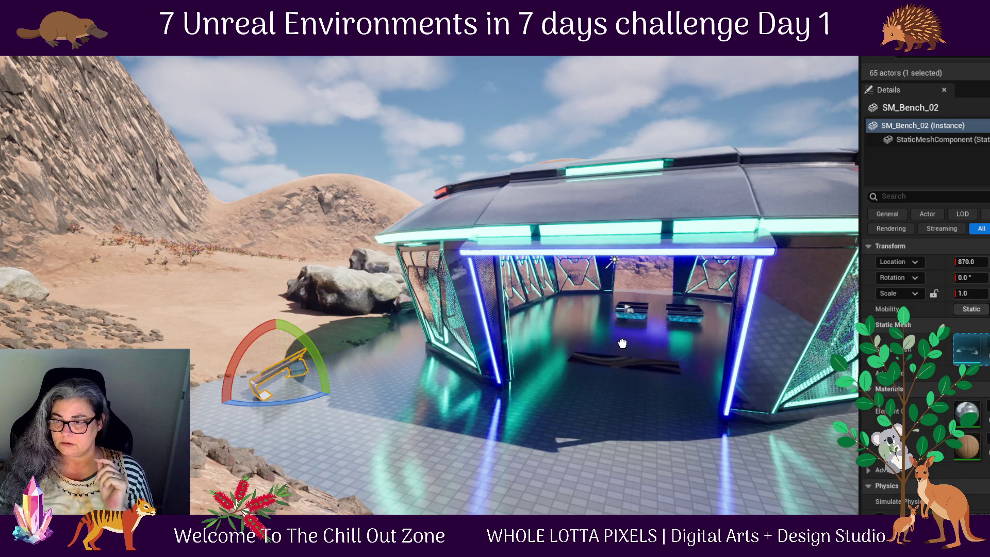
click(624, 356)
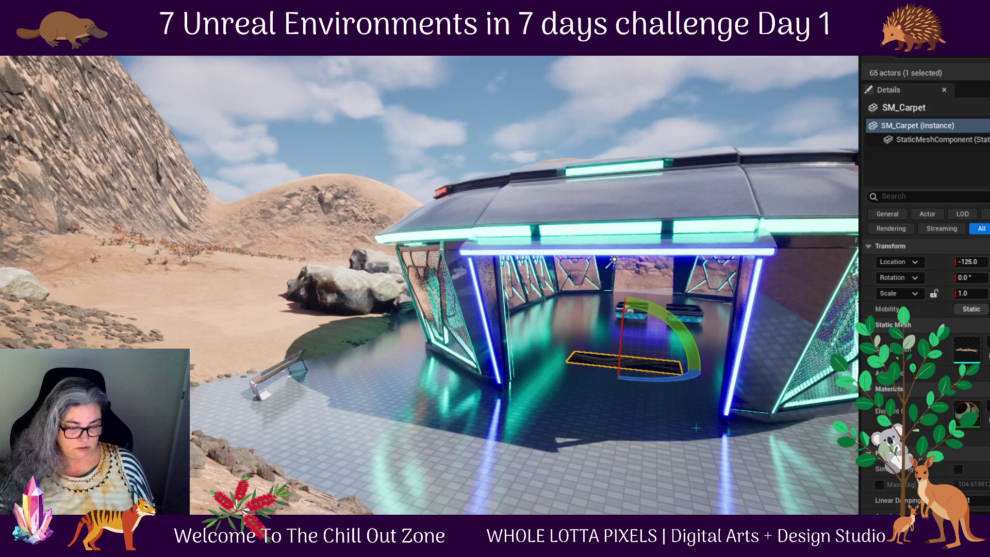
key(f)
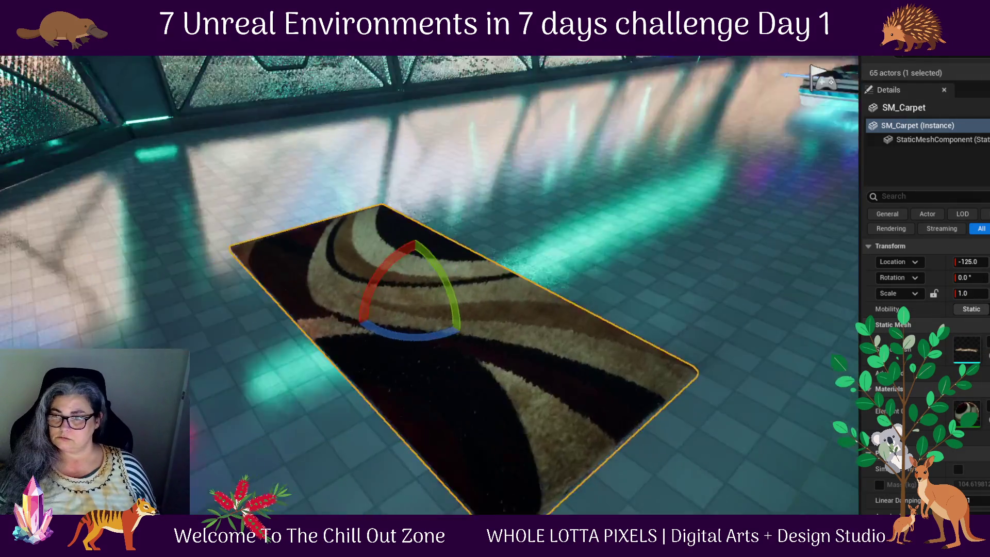
mouse_move(533, 347)
mouse_down()
mouse_move(511, 376)
mouse_move(533, 347)
mouse_up()
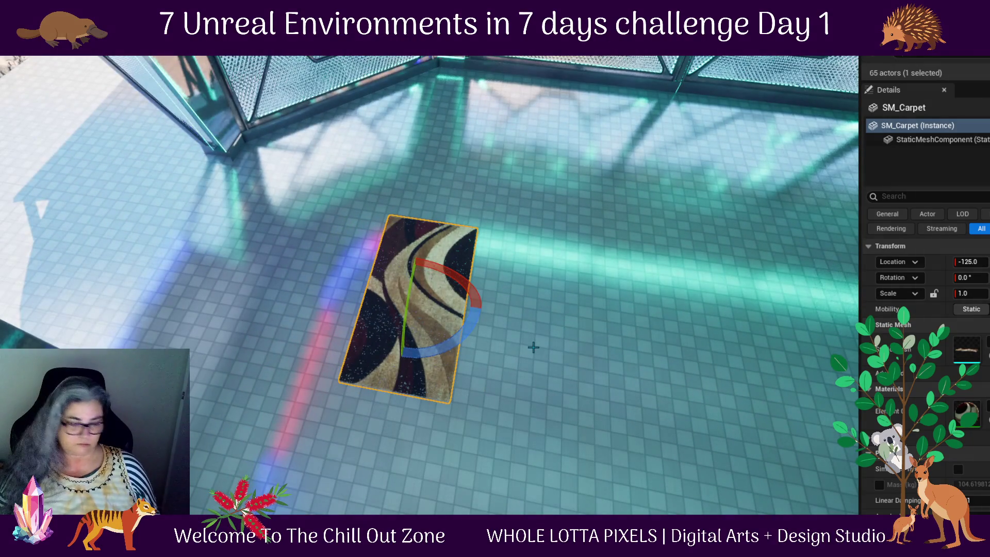
key(w)
- Alt-drag a copy, SM_Carpet2, and butt its edge flush against the first carpet
mouse_move(466, 305)
mouse_down()
mouse_move(424, 313)
mouse_move(575, 323)
mouse_up()
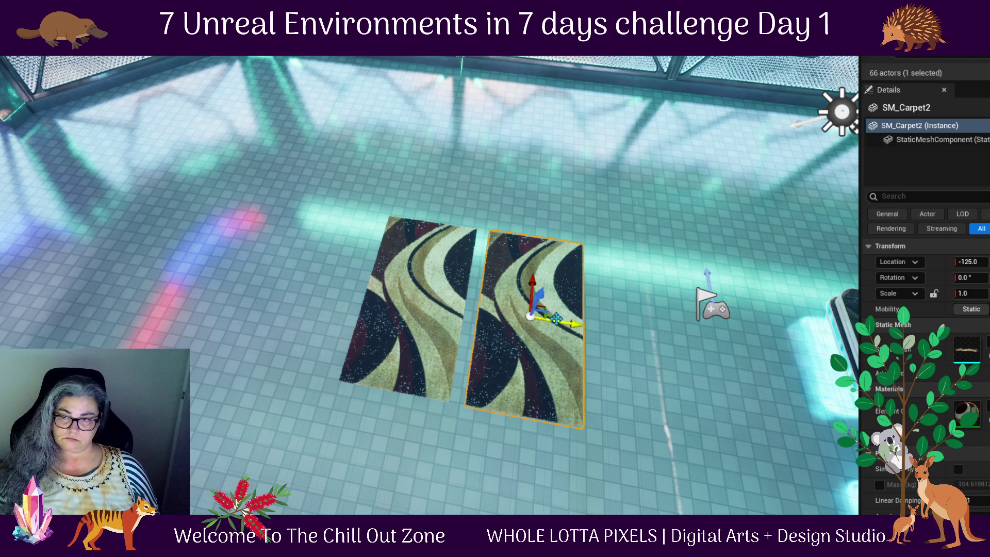
mouse_move(567, 320)
mouse_down()
mouse_move(561, 314)
mouse_move(510, 374)
mouse_move(583, 383)
mouse_up()
key(alt+j)
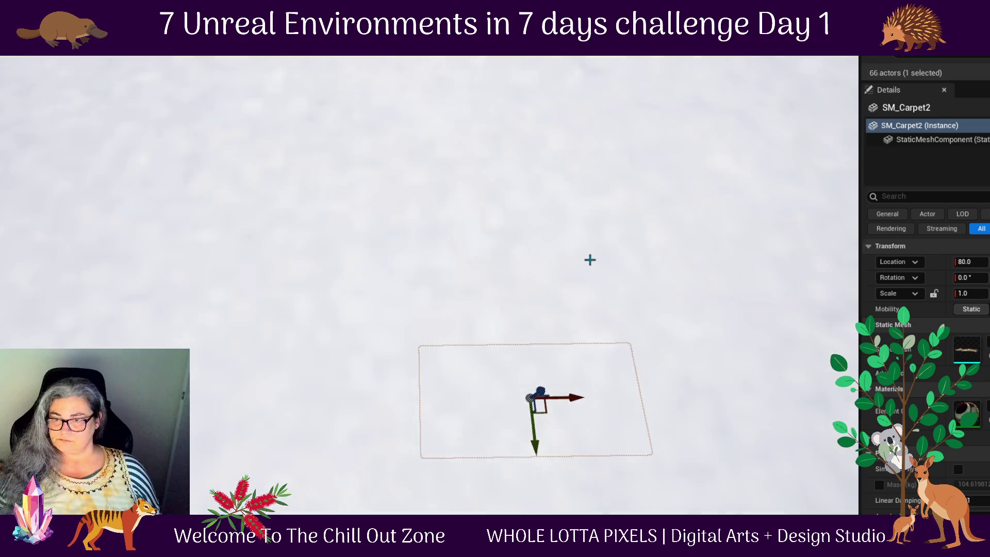
key(alt+g)
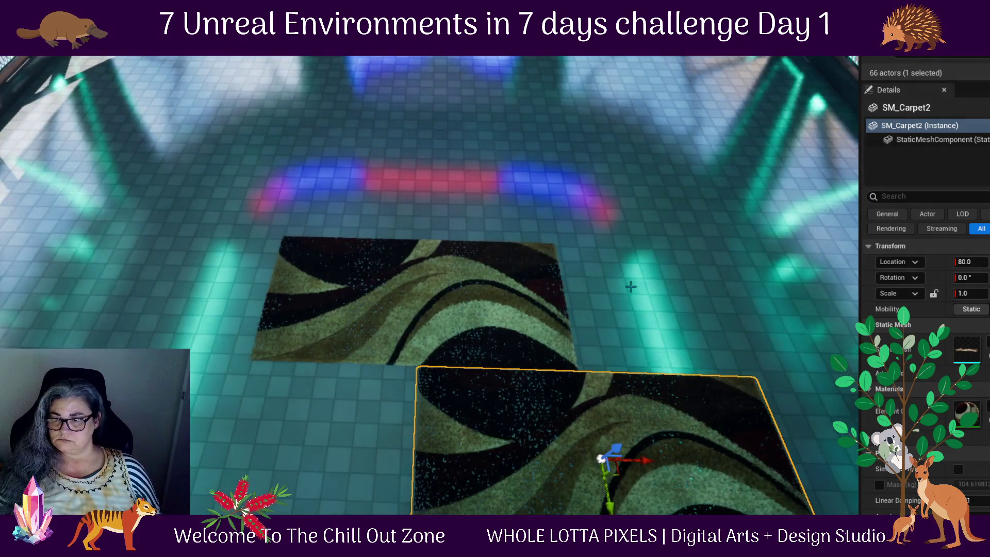
drag(630, 287, 614, 287)
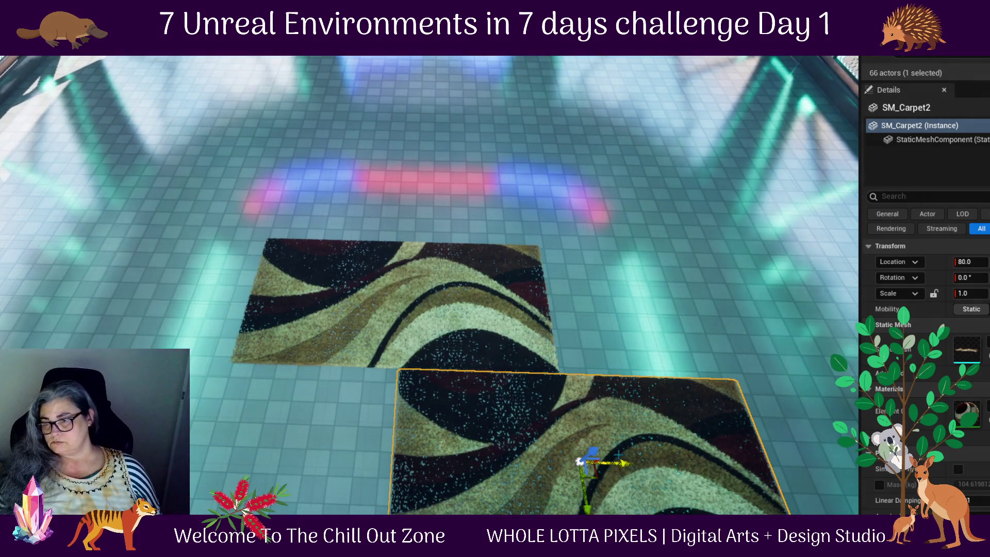
drag(616, 464, 613, 463)
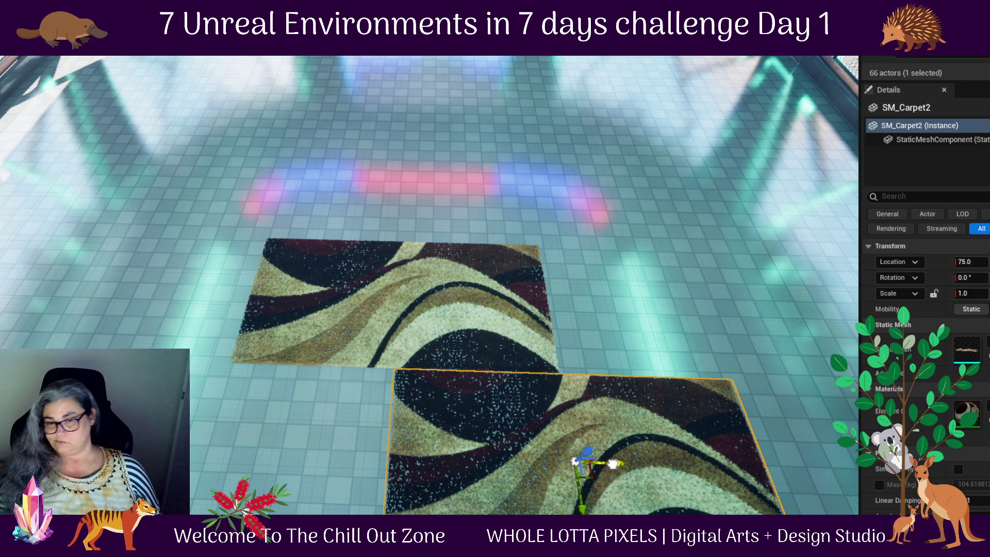
drag(614, 464, 617, 464)
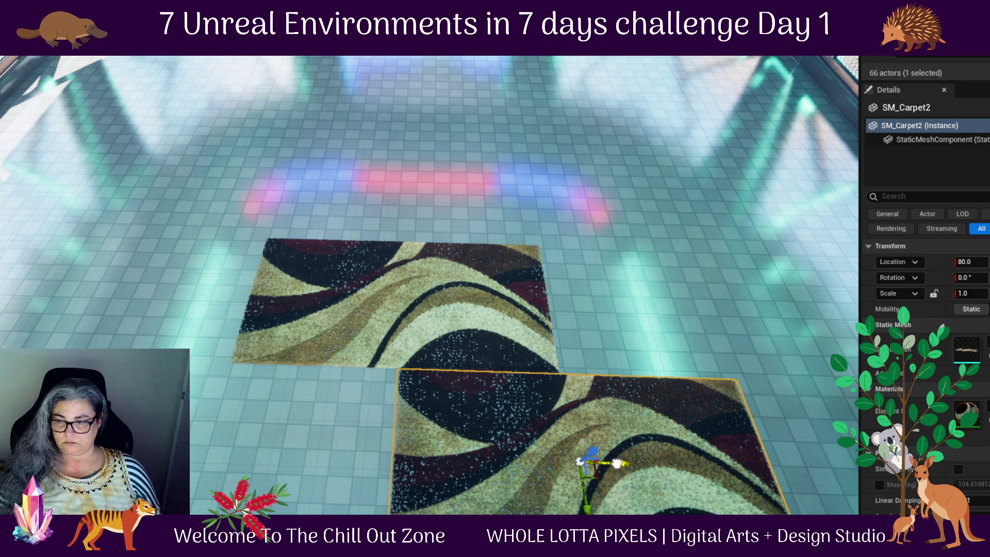
scroll(618, 463, down, 5)
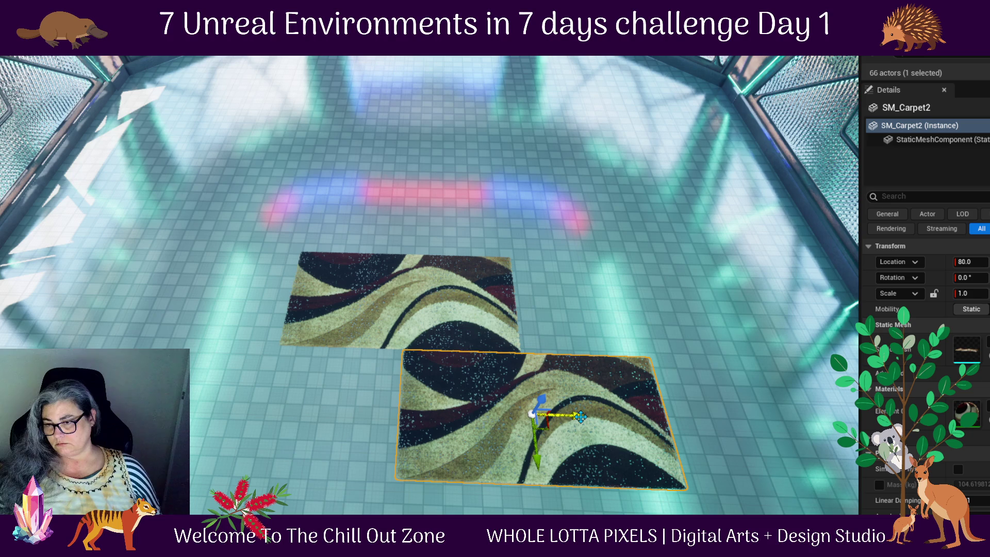
- Undo the stray third carpet and the second carpet's adjustments
mouse_move(534, 454)
alt+mouse_down()
mouse_move(483, 236)
mouse_move(487, 247)
alt+mouse_up()
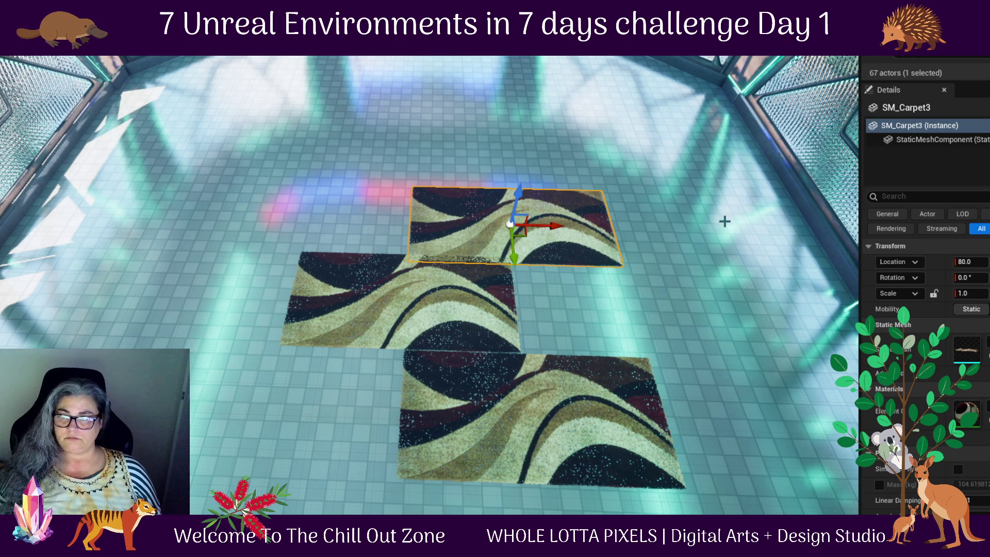
key(ctrl+z)
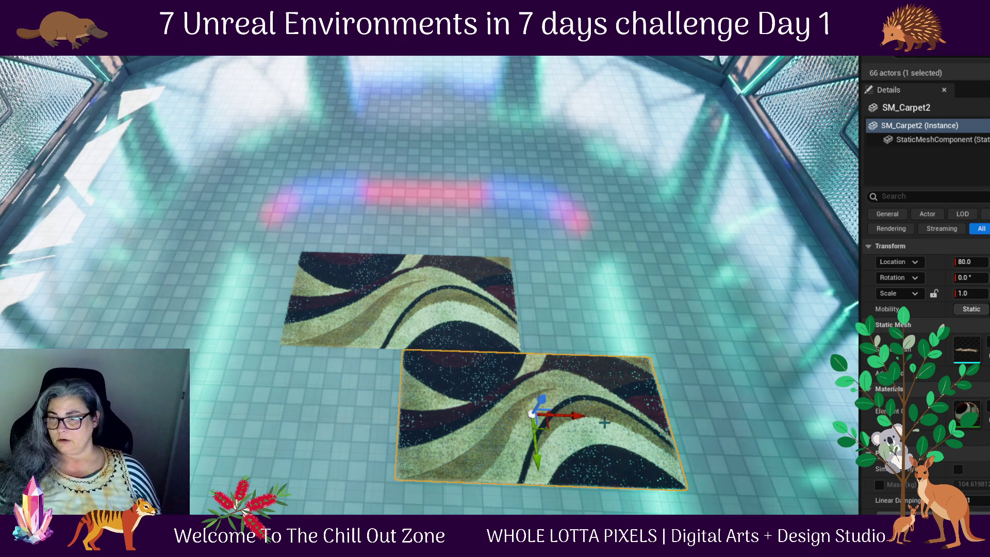
key(ctrl+z)
key(ctrl+z)
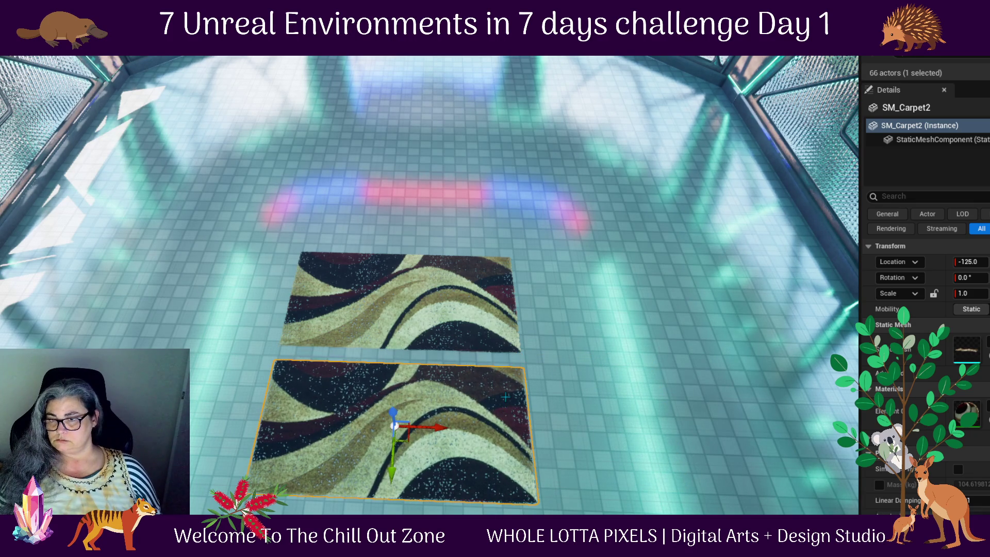
key(ctrl+z)
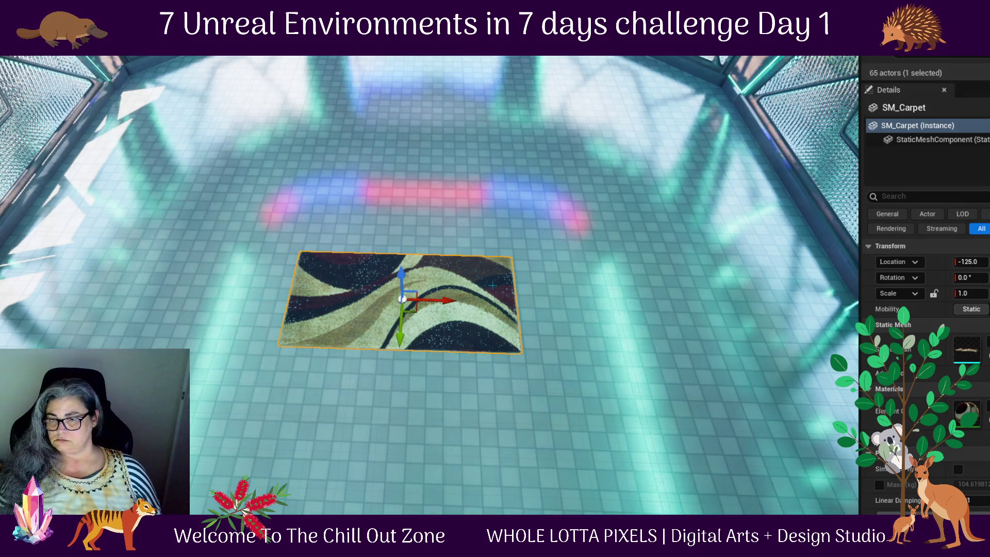
- Rotate SM_Carpet 90° and Alt-drag two copies, SM_Carpet2 and SM_Carpet3, into a row
key(e)
mouse_move(462, 310)
mouse_down()
mouse_move(451, 335)
mouse_move(413, 356)
mouse_move(461, 315)
mouse_up()
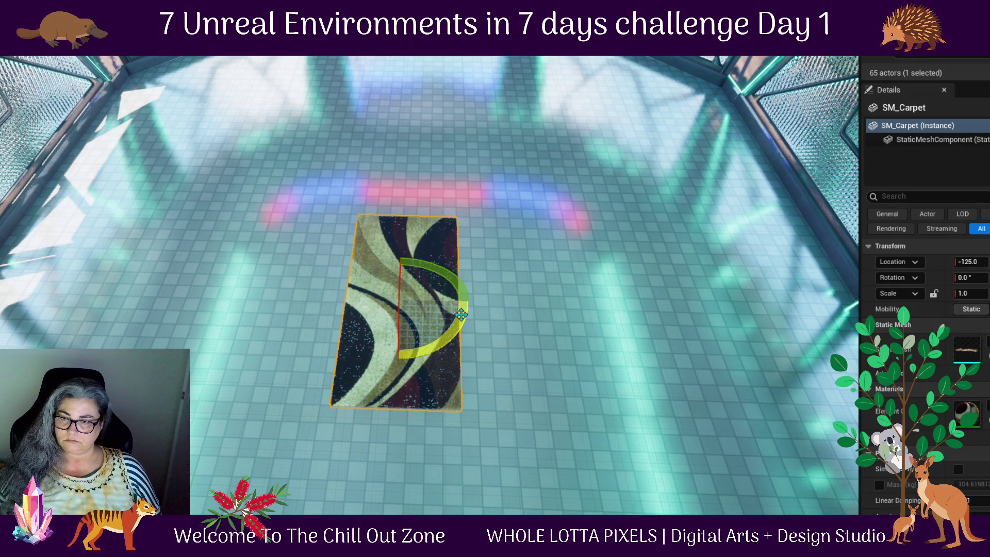
key(w)
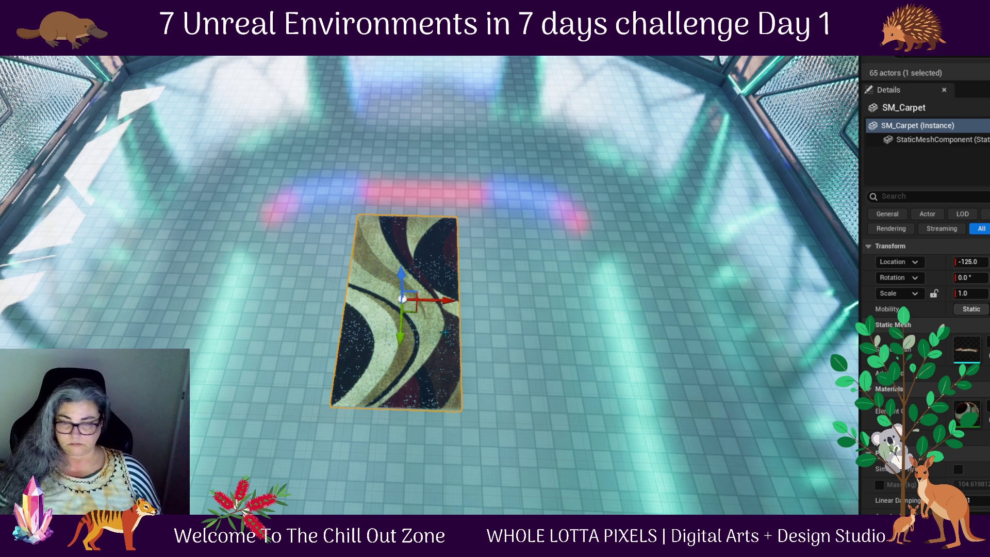
mouse_move(400, 336)
alt+mouse_down()
mouse_move(414, 154)
mouse_move(420, 165)
alt+mouse_up()
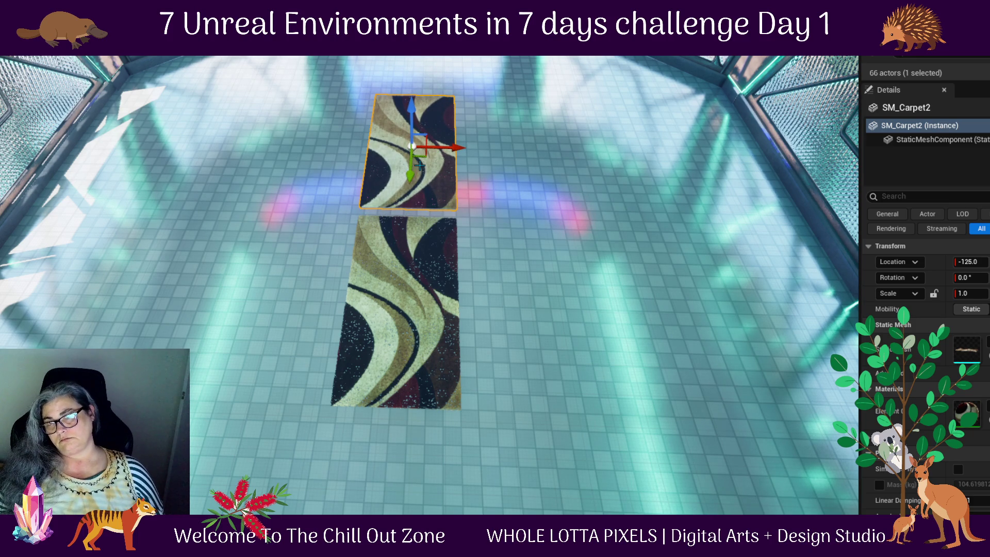
mouse_move(413, 175)
alt+mouse_down()
mouse_move(410, 63)
mouse_move(412, 72)
alt+mouse_up()
click(413, 155)
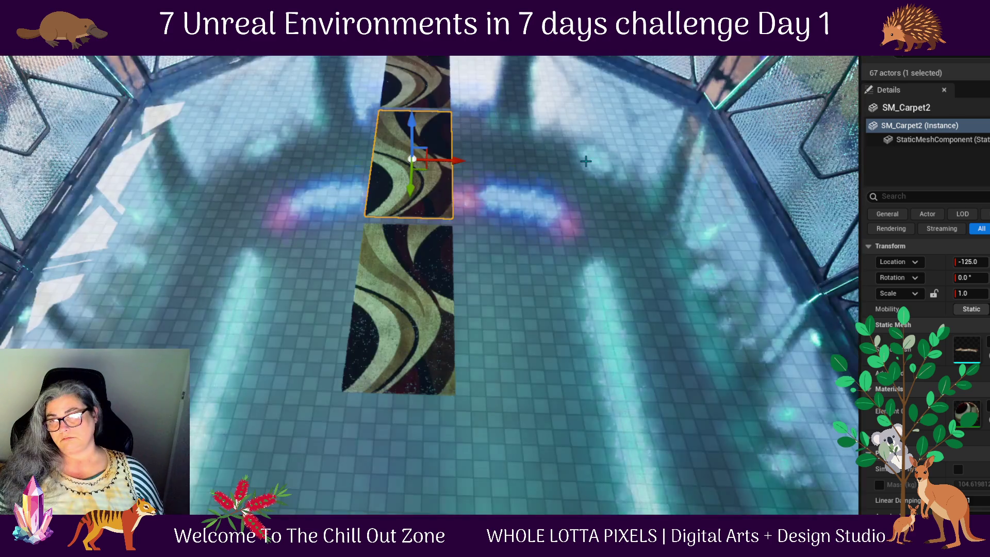
mouse_move(586, 162)
alt+mouse_down()
mouse_move(671, 129)
mouse_move(722, 93)
alt+mouse_up()
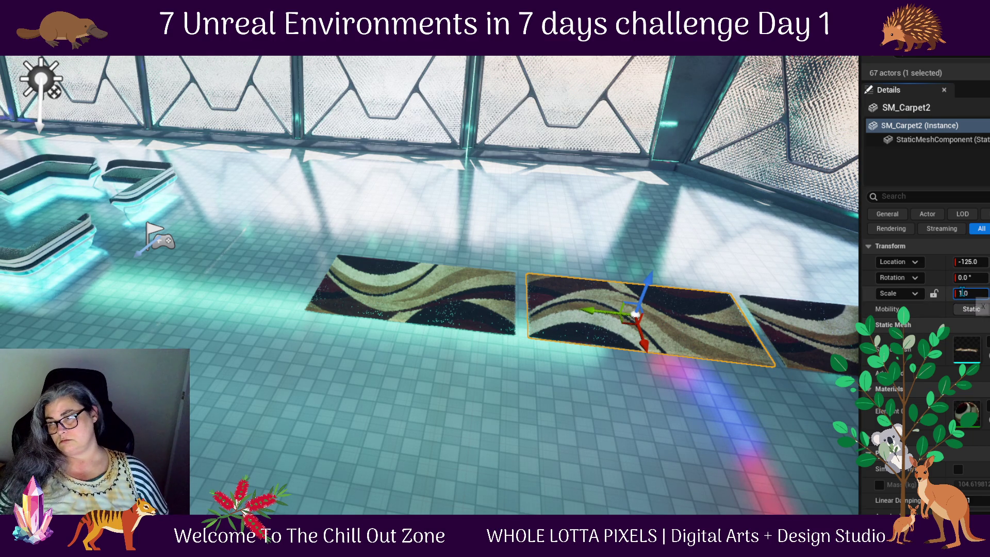
- Mirror a carpet with a negative X scale and slide it back into line
click(960, 293)
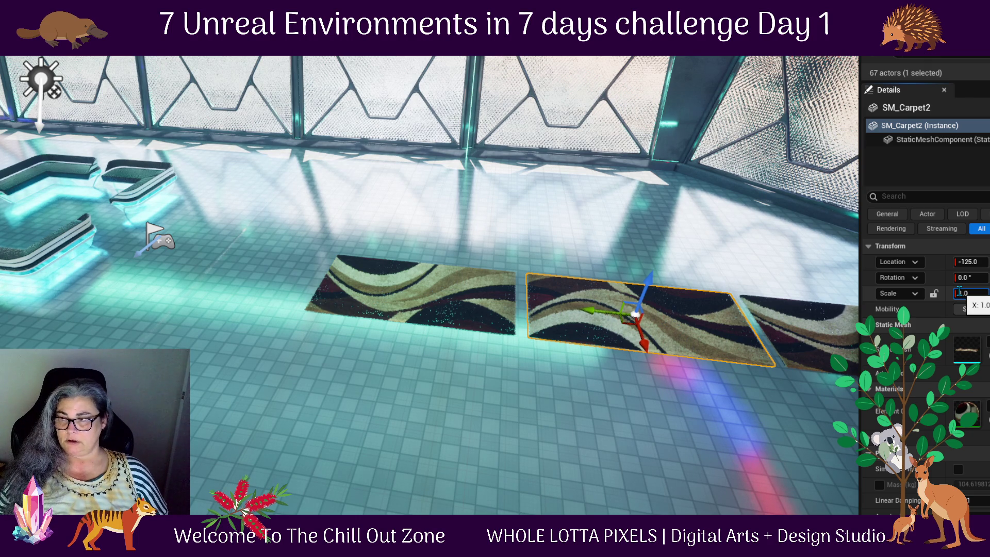
text(-)
key(Return)
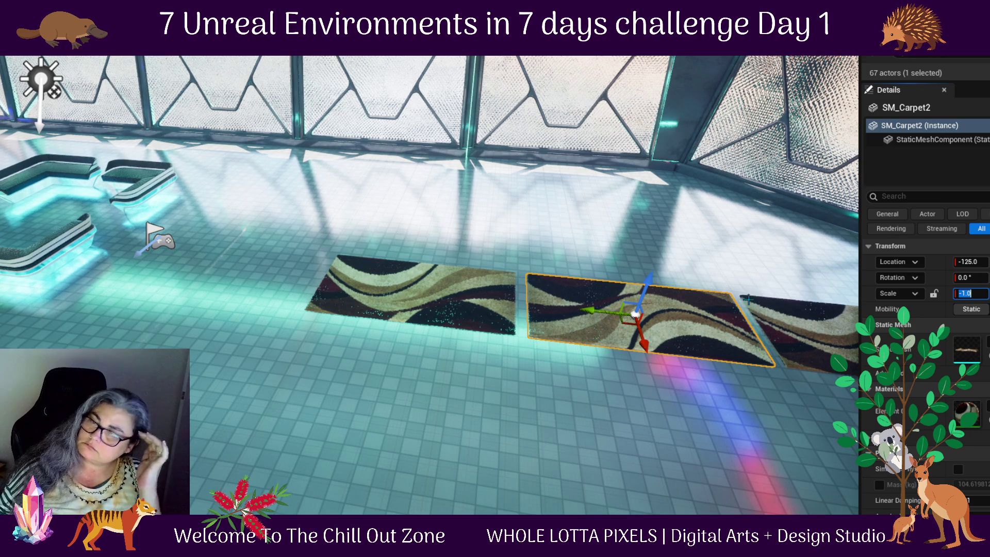
click(641, 342)
drag(641, 341, 643, 364)
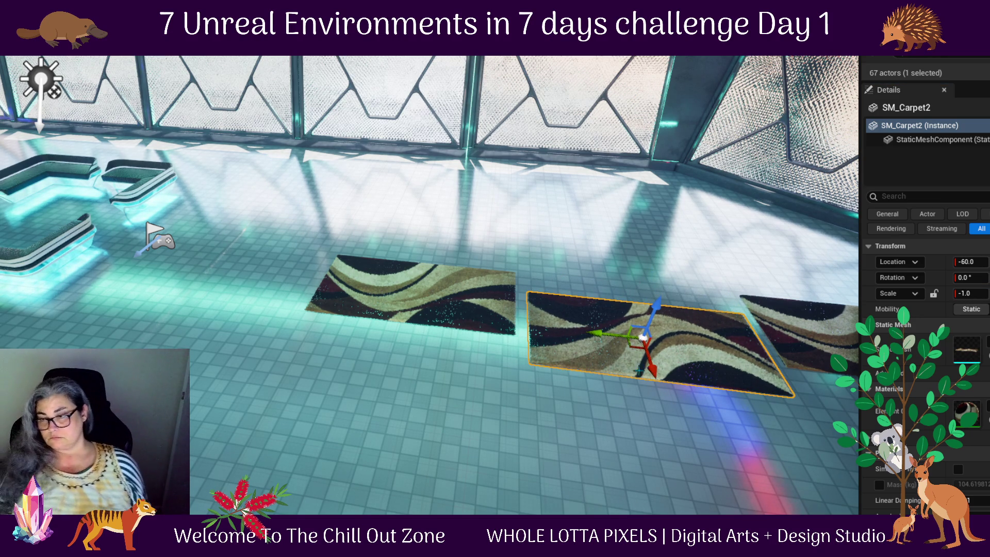
drag(411, 376, 403, 343)
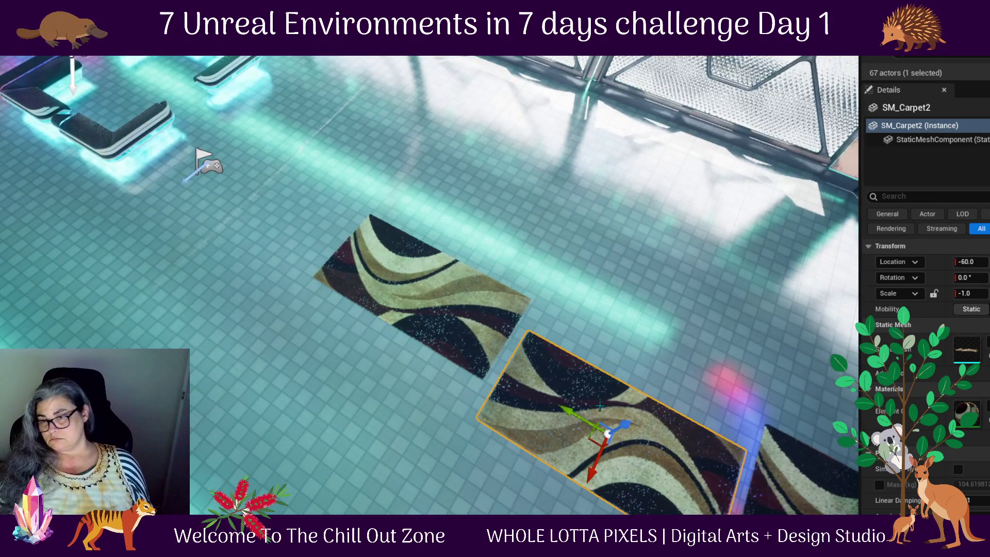
drag(591, 432, 581, 434)
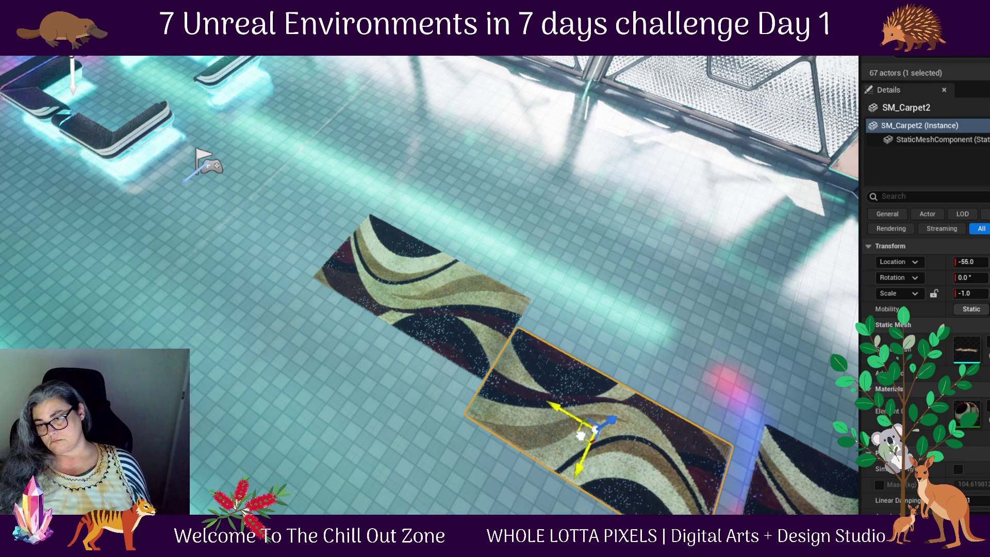
- Butt SM_Carpet3 against the others at Location X -95, lining the column toward the lounge seats
click(797, 474)
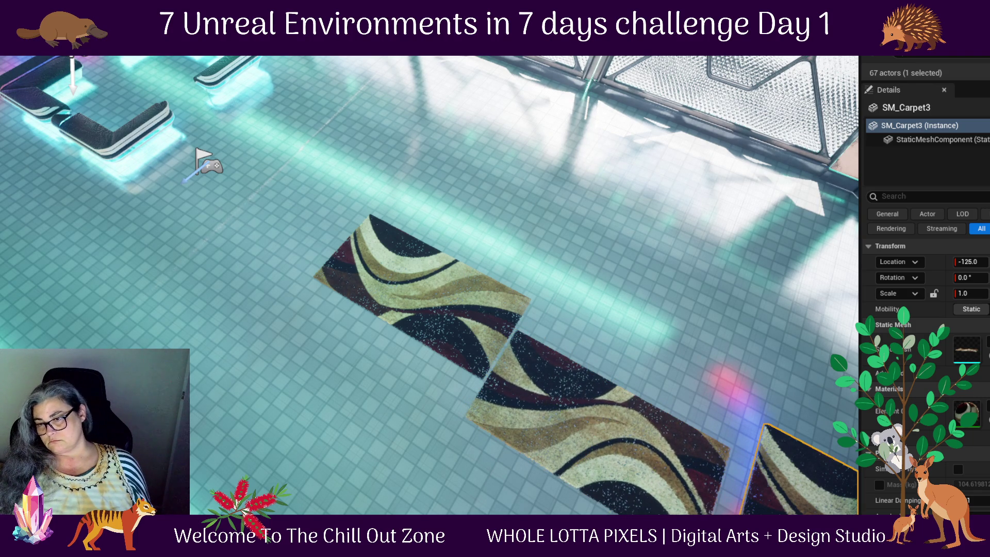
scroll(742, 314, up, 5)
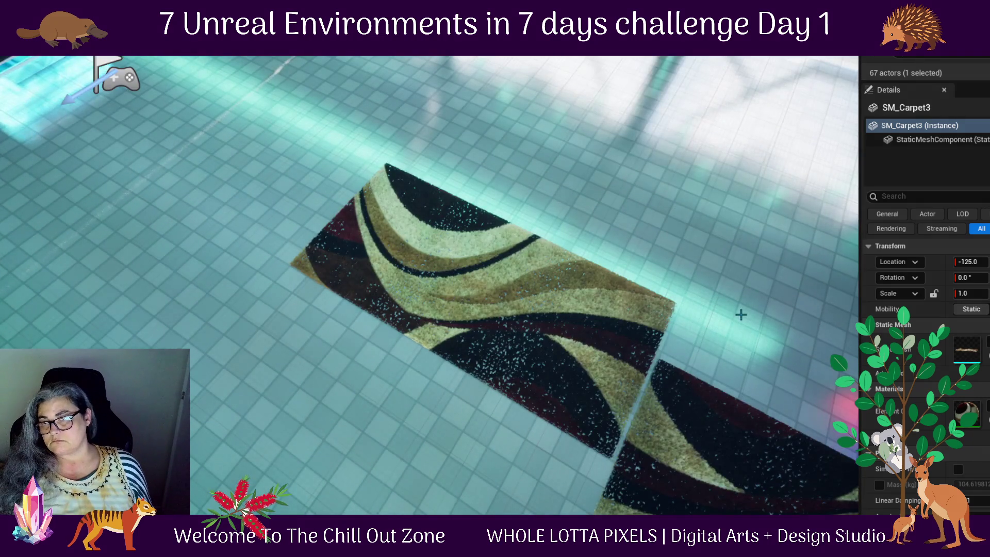
scroll(741, 314, down, 6)
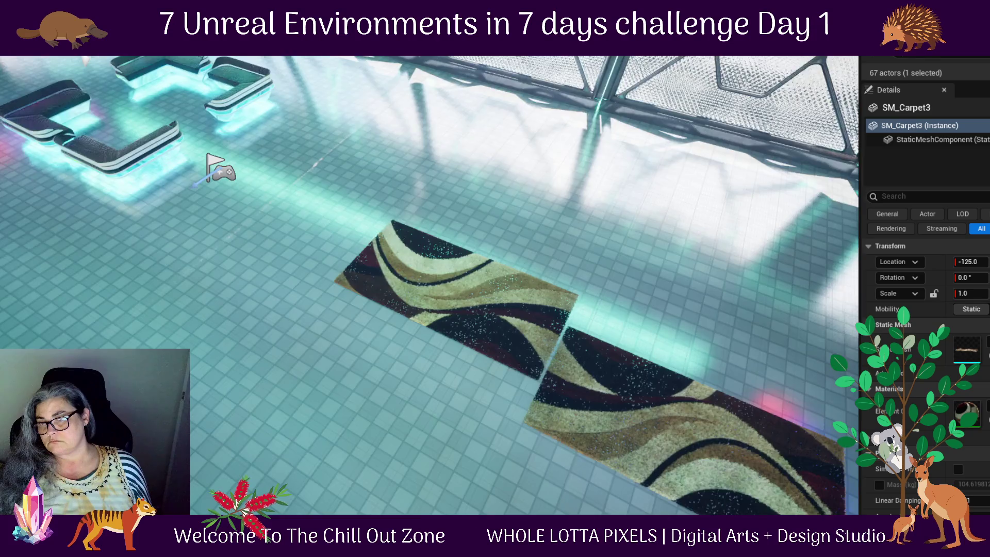
mouse_move(516, 419)
mouse_down()
mouse_move(606, 420)
mouse_move(535, 411)
mouse_move(557, 413)
mouse_move(558, 397)
mouse_up()
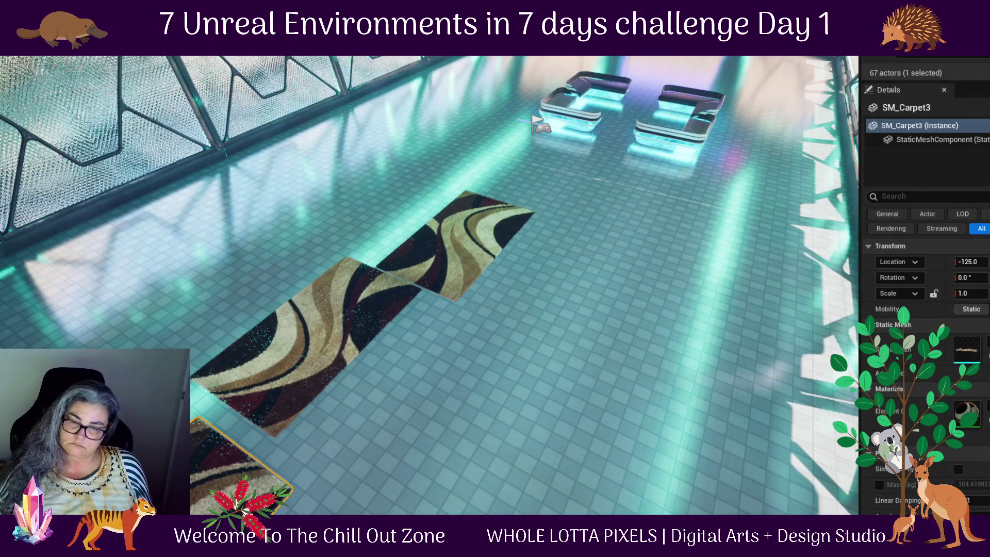
drag(155, 464, 175, 447)
scroll(430, 285, down, 3)
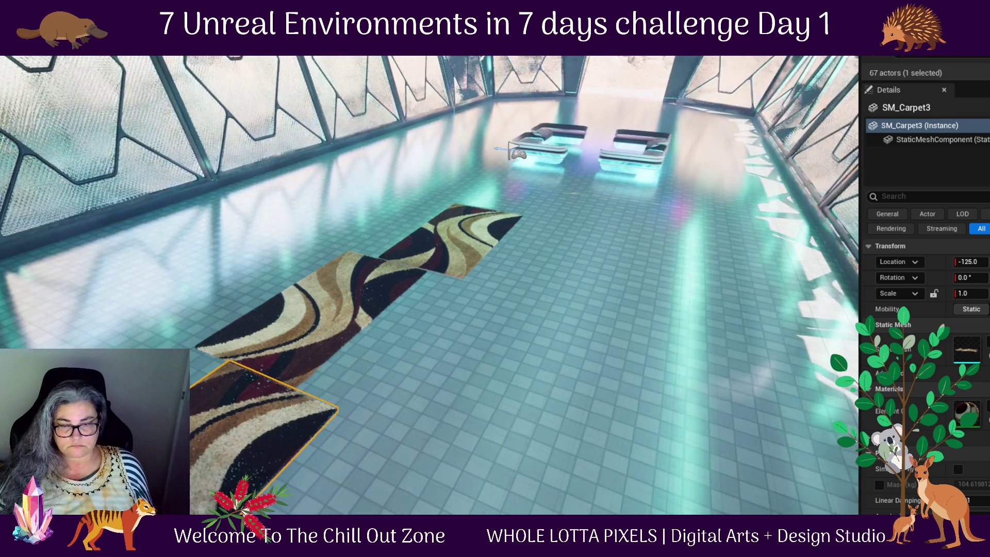
drag(175, 446, 157, 440)
drag(506, 369, 454, 369)
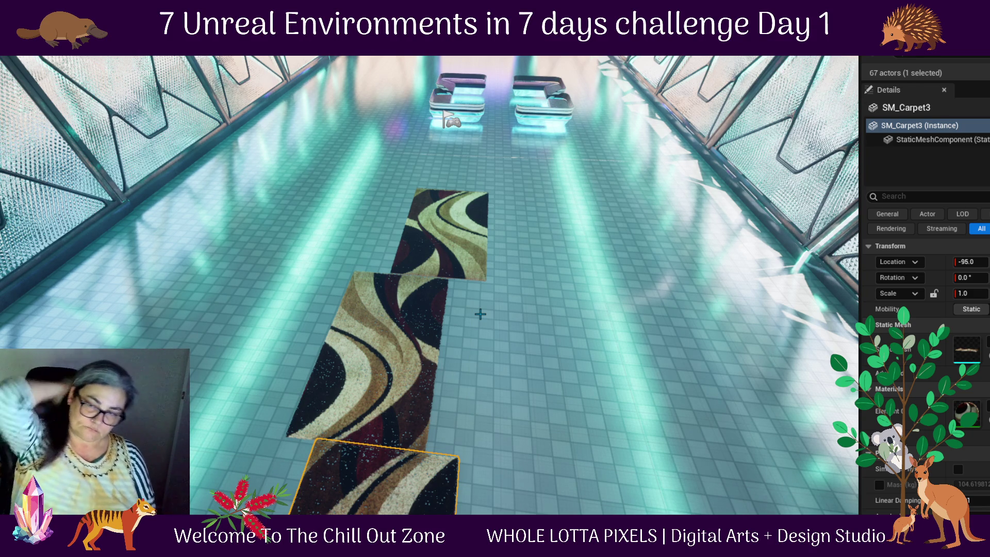
- Select all three carpets and Alt-drag them right into a parallel second column
click(447, 347)
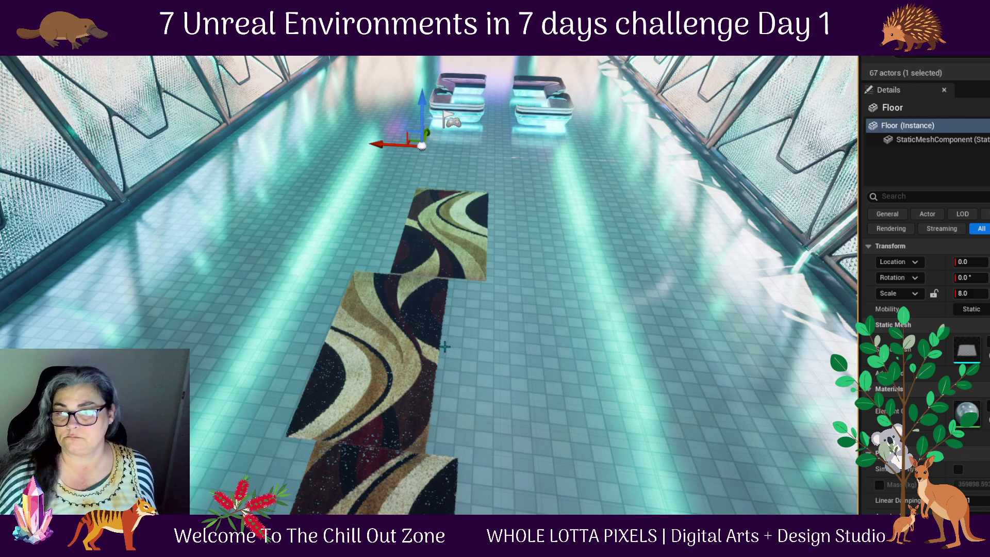
click(396, 412)
ctrl+click(377, 467)
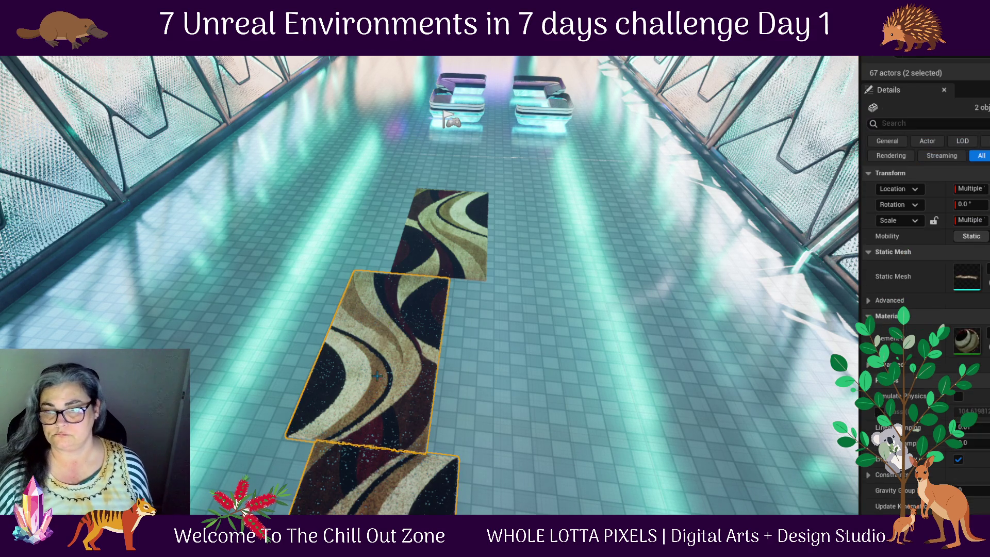
ctrl+click(450, 239)
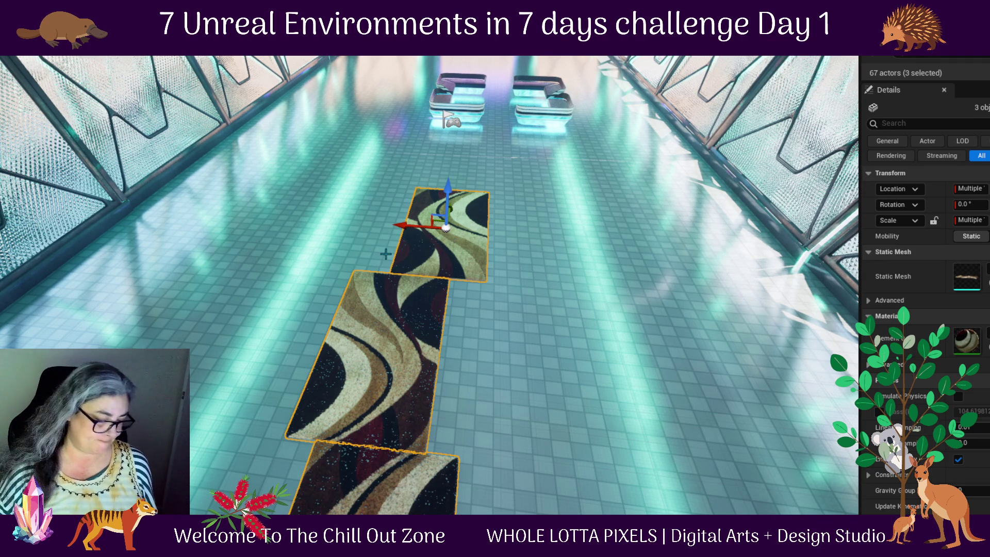
drag(408, 229, 493, 246)
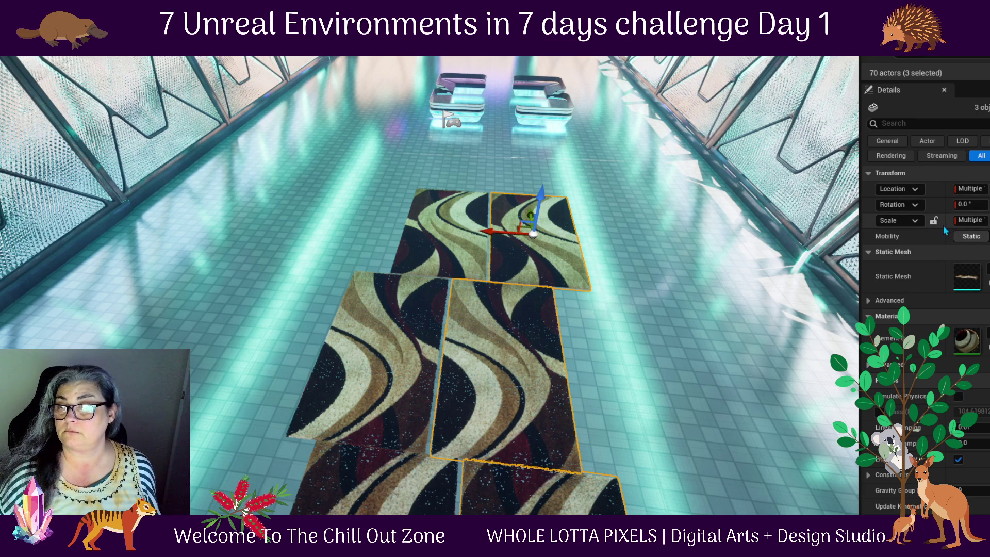
click(974, 221)
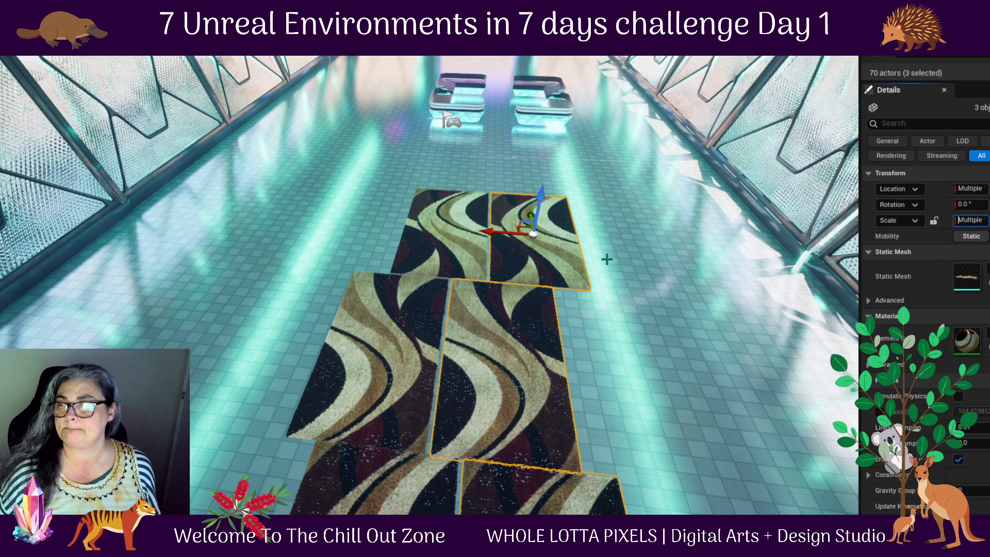
- Select the top-right carpet SM_Carpet6 and negate its X scale
click(570, 249)
click(536, 243)
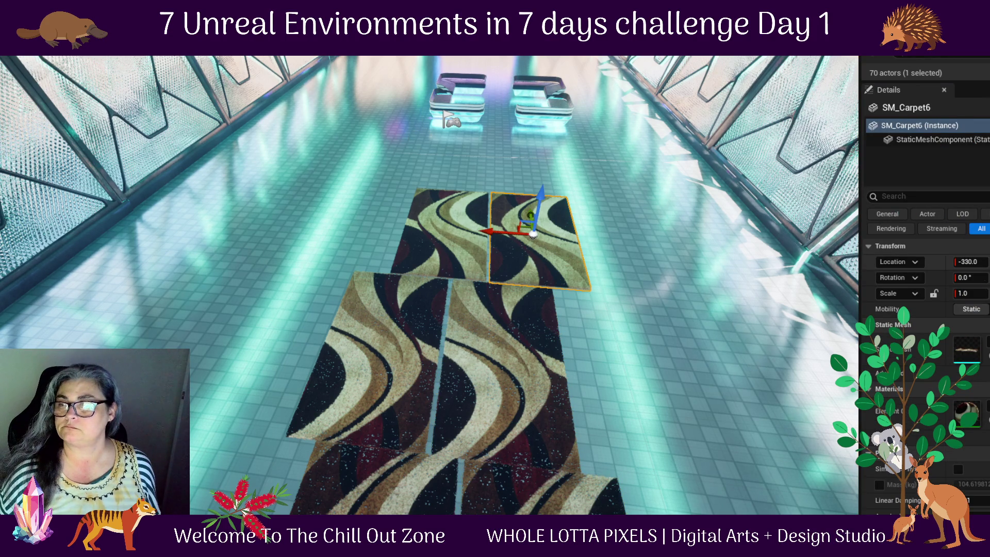
click(960, 293)
click(959, 293)
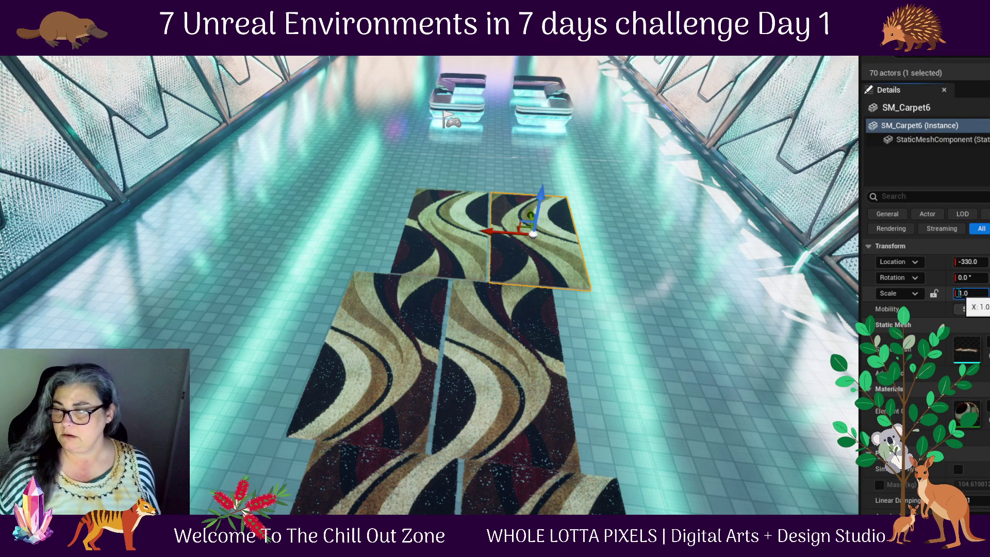
text(-)
key(Return)
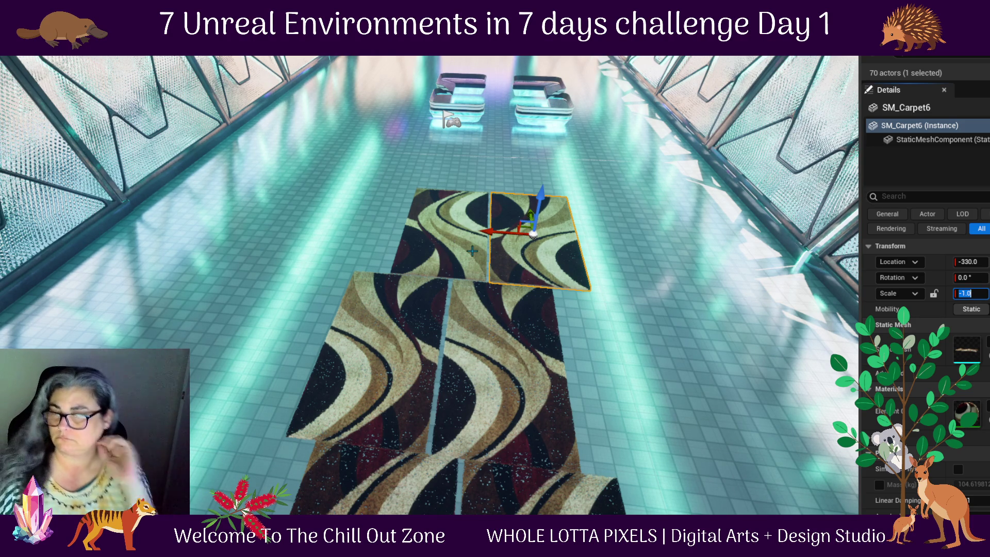
- Nudge SM_Carpet4 sideways, set SM_Carpet6's Scale X to -1, and try rotating it
click(477, 323)
mouse_move(462, 348)
mouse_down()
mouse_move(475, 351)
mouse_move(459, 350)
mouse_up()
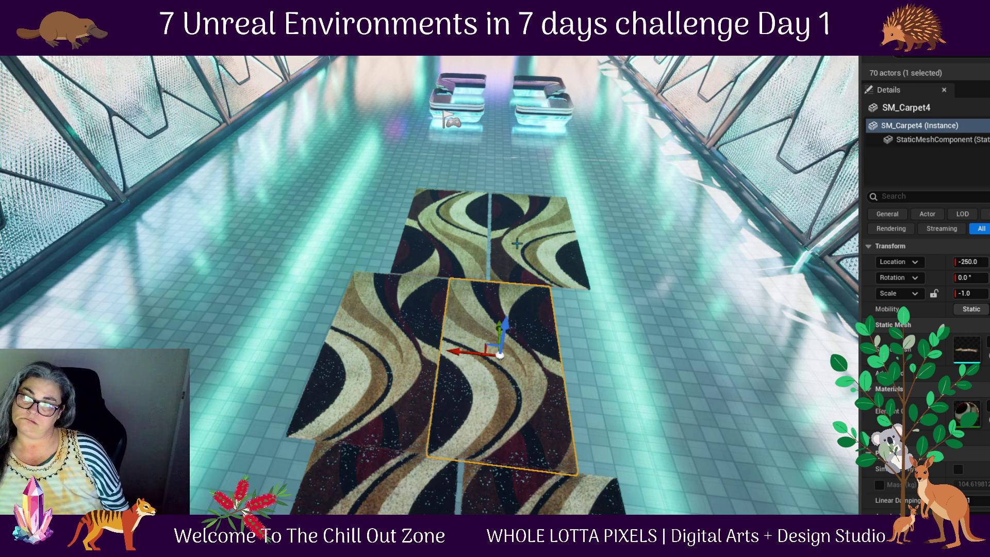
click(540, 251)
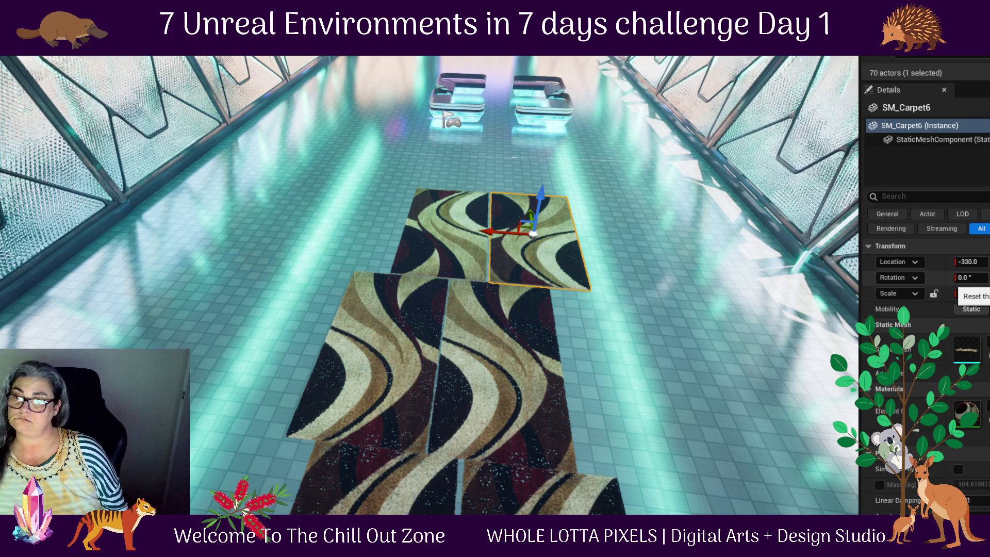
text(-1)
key(Return)
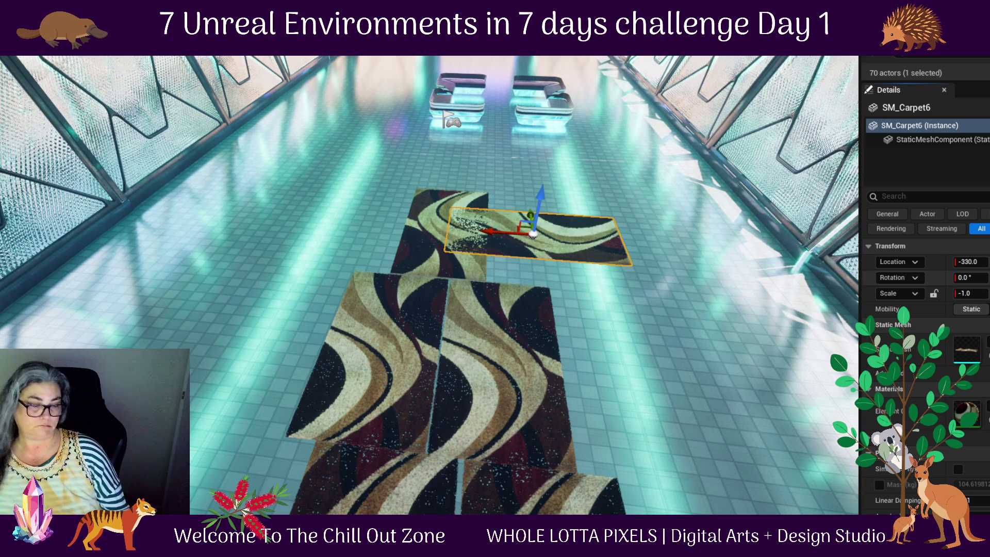
key(e)
mouse_move(511, 265)
mouse_down()
mouse_move(289, 266)
mouse_move(691, 266)
mouse_move(549, 272)
mouse_up()
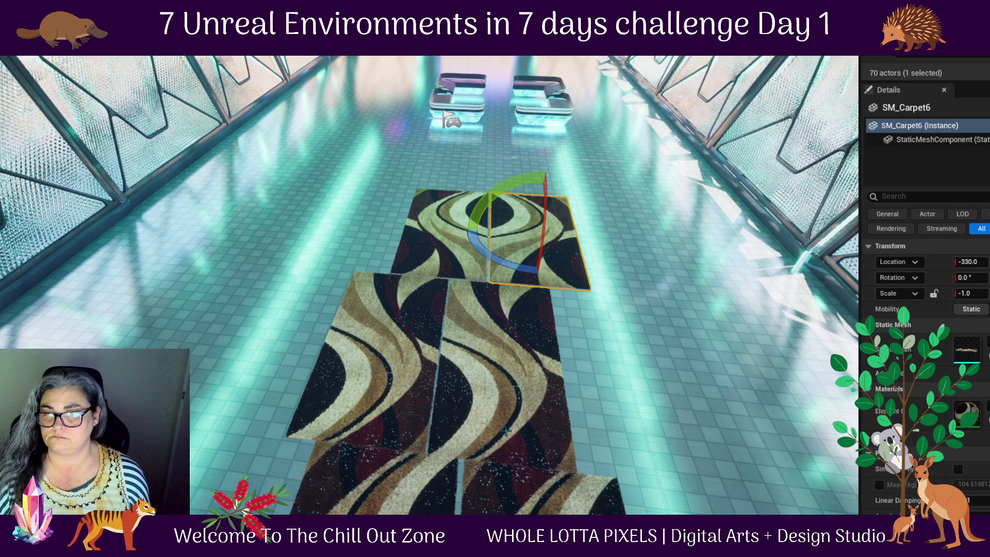
- Slide the middle-left carpet SM_Carpet2 across into place
click(381, 362)
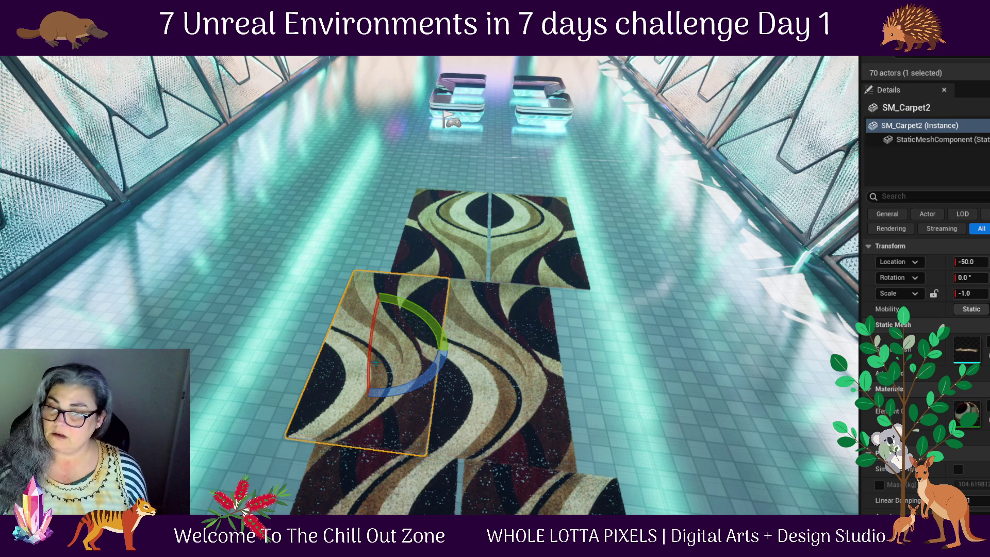
key(w)
mouse_move(344, 347)
mouse_down()
mouse_move(518, 359)
mouse_move(356, 341)
mouse_move(402, 357)
mouse_up()
- Restore SM_Carpet4's unmirrored scale and test a rotation, then undo it
click(462, 370)
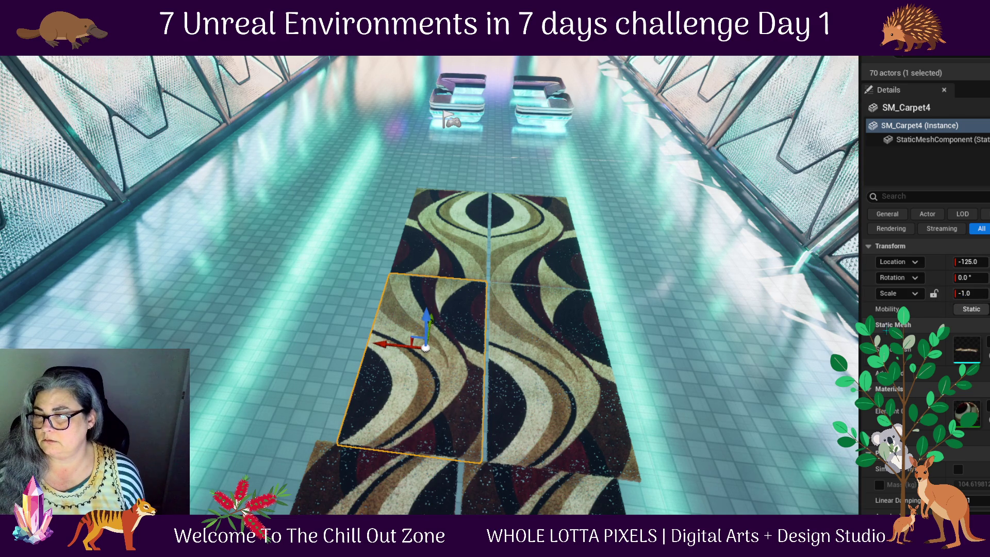
key(ctrl+z)
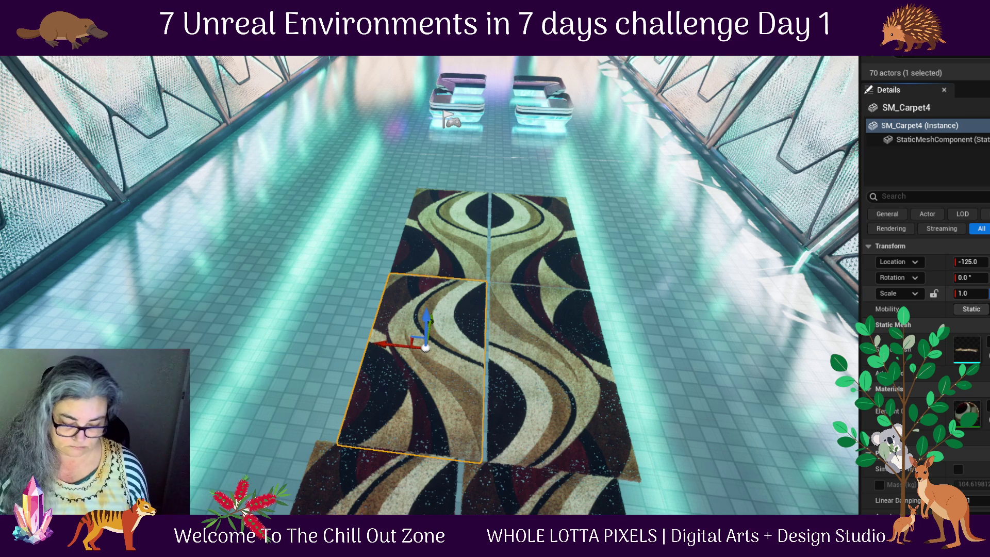
key(Return)
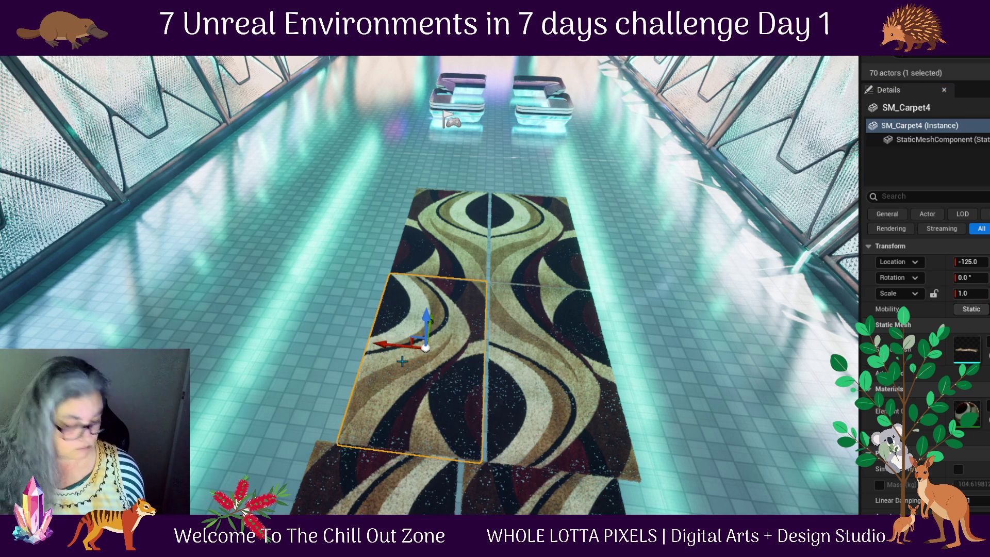
key(e)
mouse_move(387, 387)
mouse_down()
mouse_move(347, 391)
mouse_move(474, 407)
mouse_move(511, 338)
mouse_move(496, 357)
mouse_up()
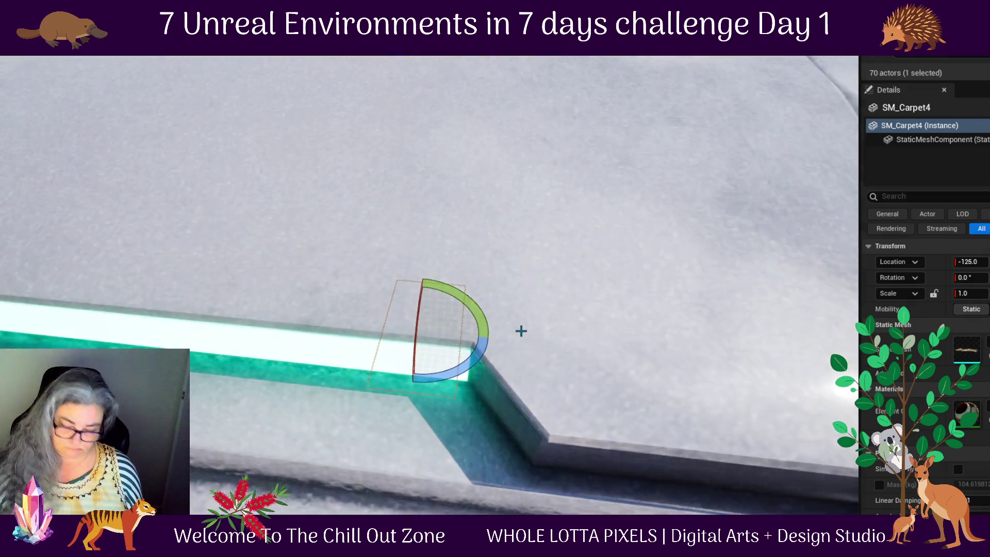
key(ctrl+z)
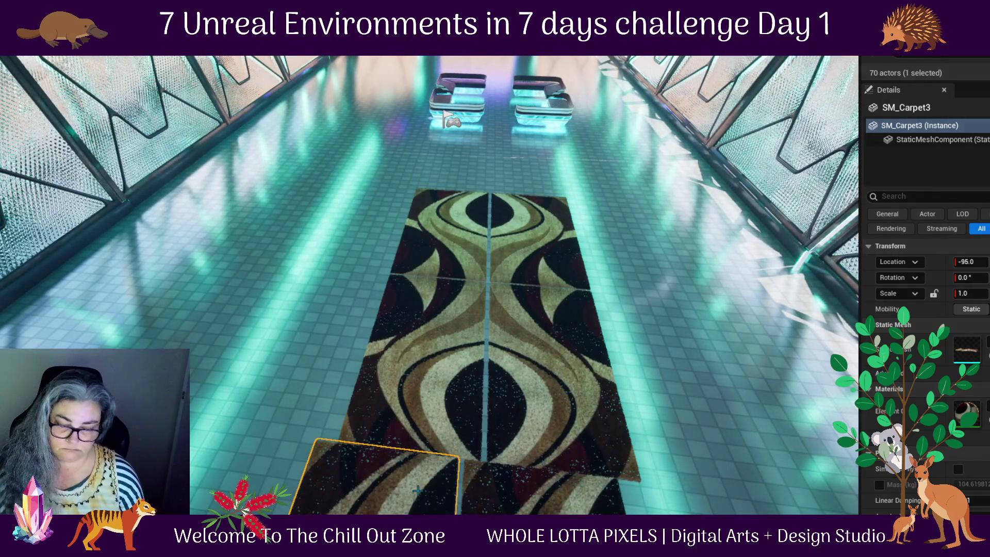
- Delete the two leftover lower carpet pieces
key(Delete)
click(569, 498)
key(Delete)
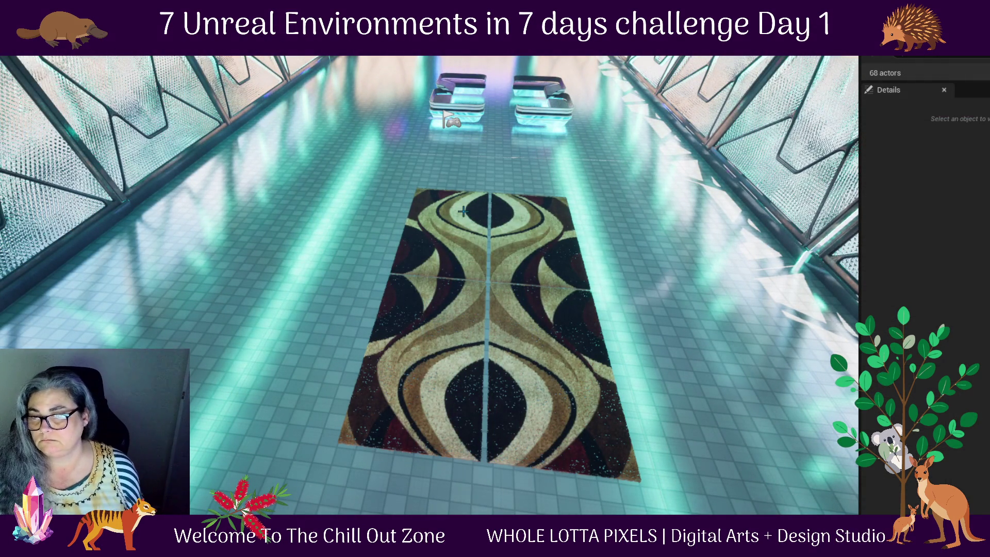
- Nudge the left pair of rug pieces along X to close the seam
click(463, 211)
ctrl+click(431, 365)
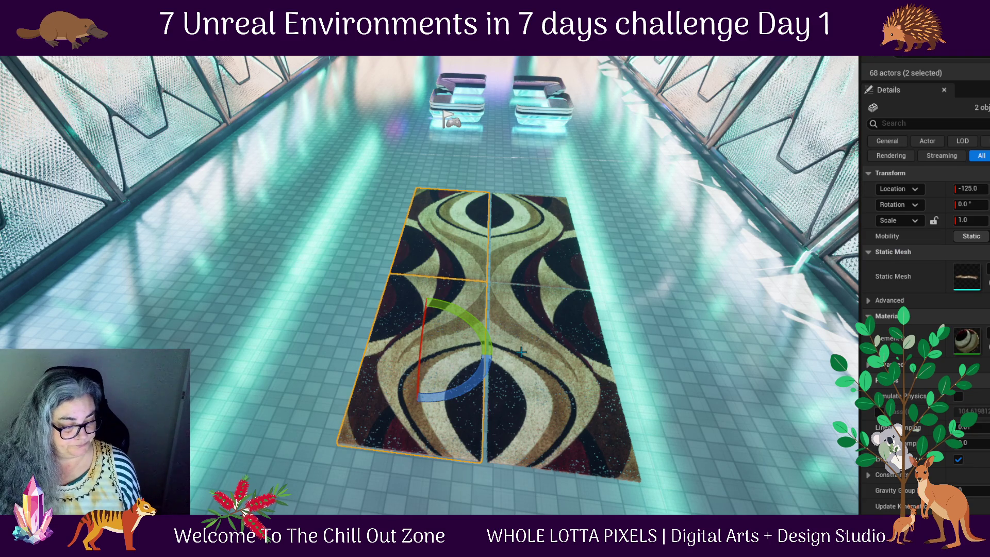
key(w)
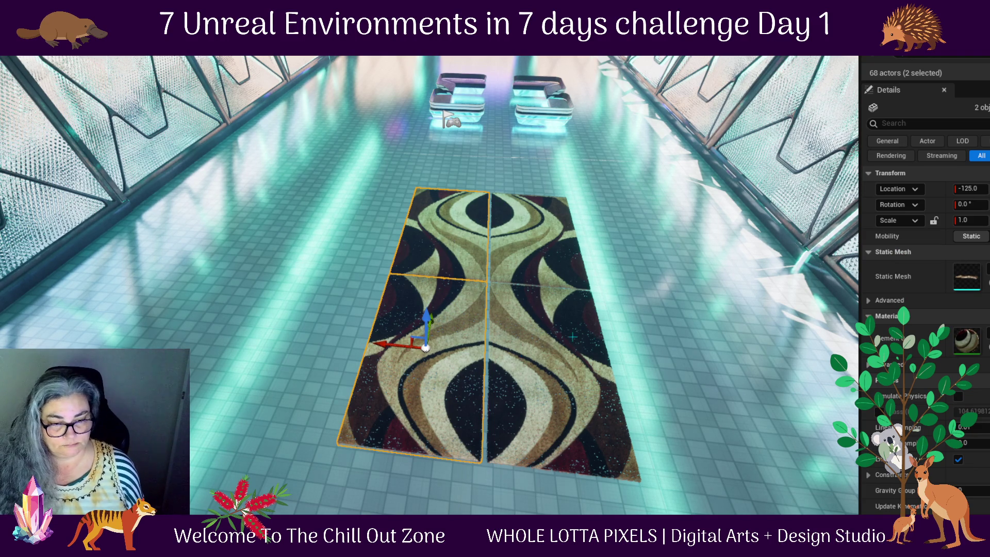
scroll(606, 322, up, 2)
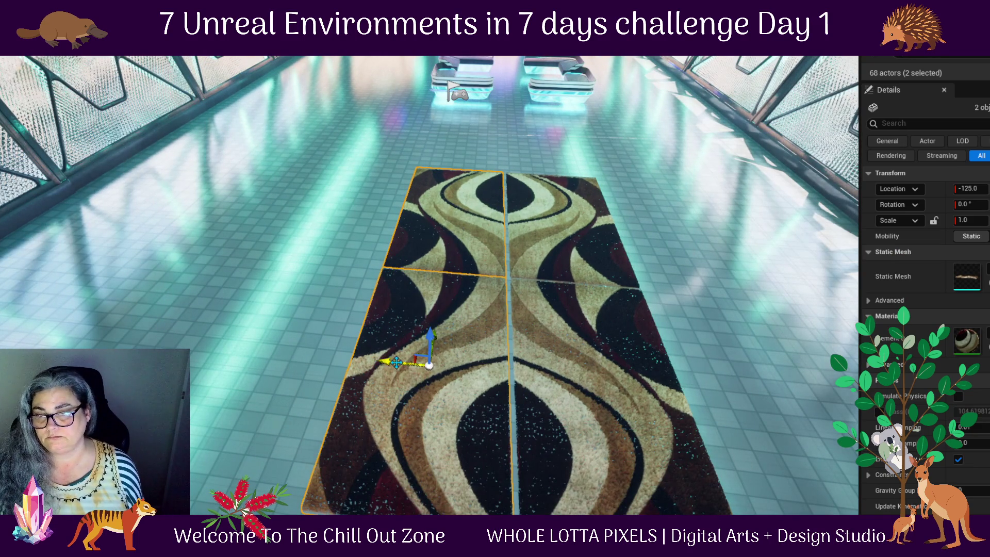
drag(393, 363, 398, 363)
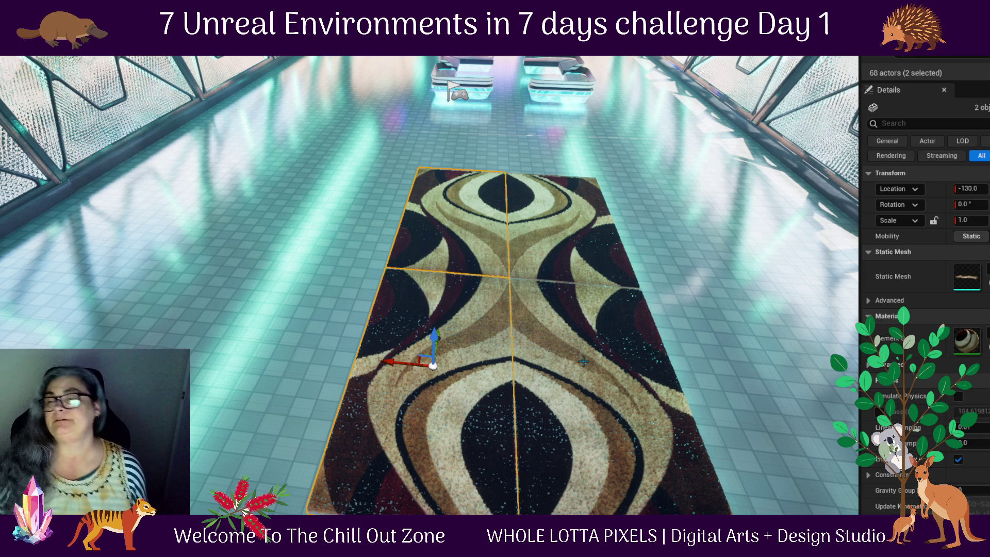
mouse_move(384, 372)
mouse_down()
mouse_move(341, 377)
mouse_move(384, 373)
mouse_up()
- Nudge the right pair of rug pieces the other way to close the seam
click(407, 398)
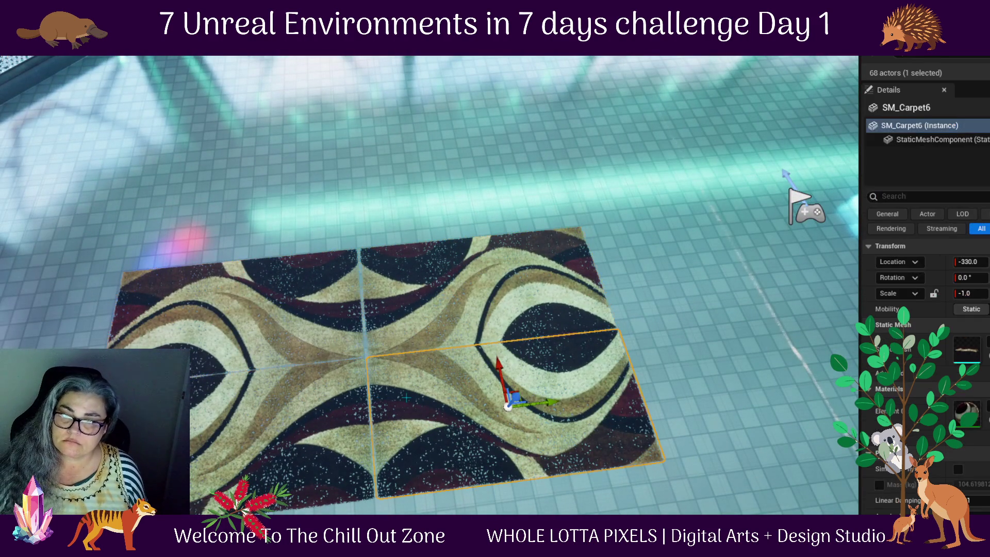
ctrl+click(410, 341)
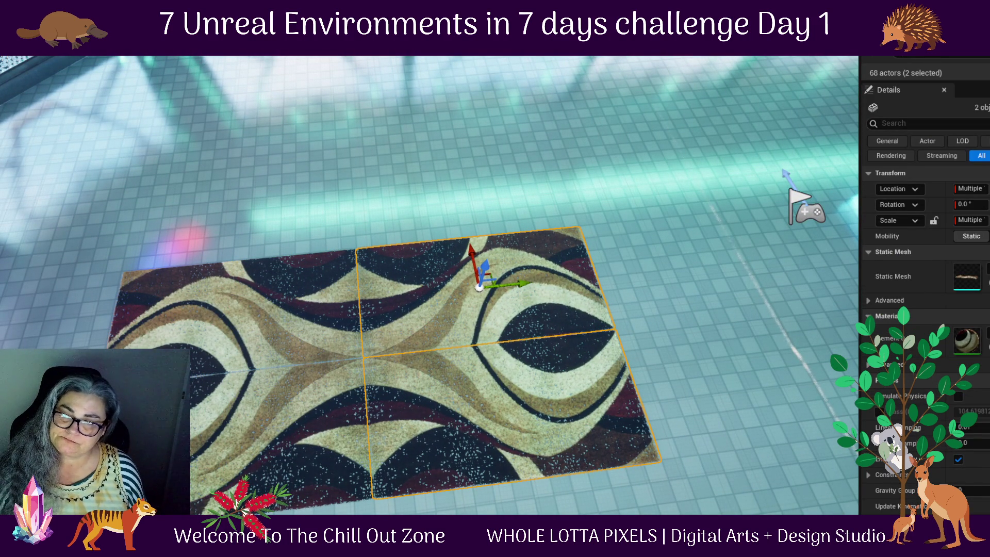
click(298, 390)
ctrl+click(463, 400)
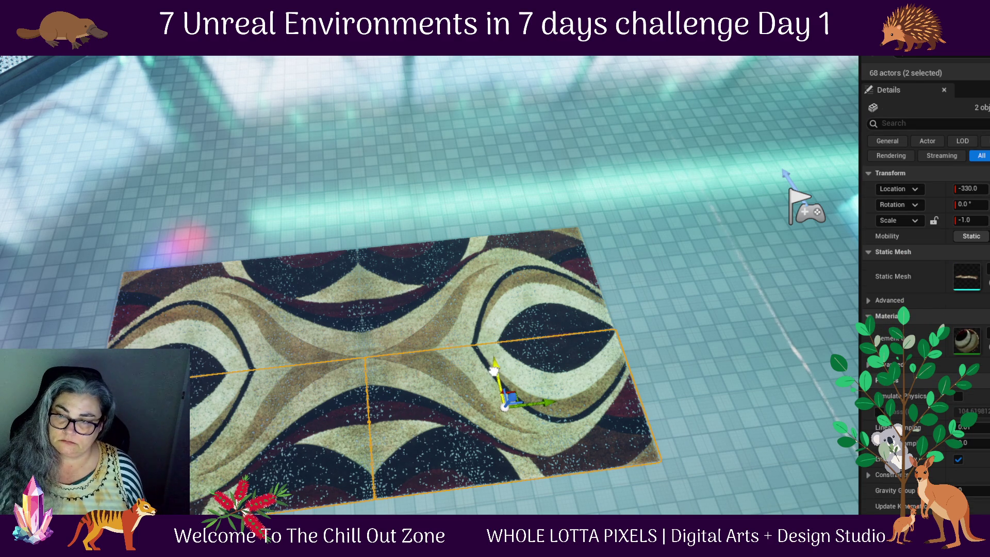
drag(494, 370, 493, 361)
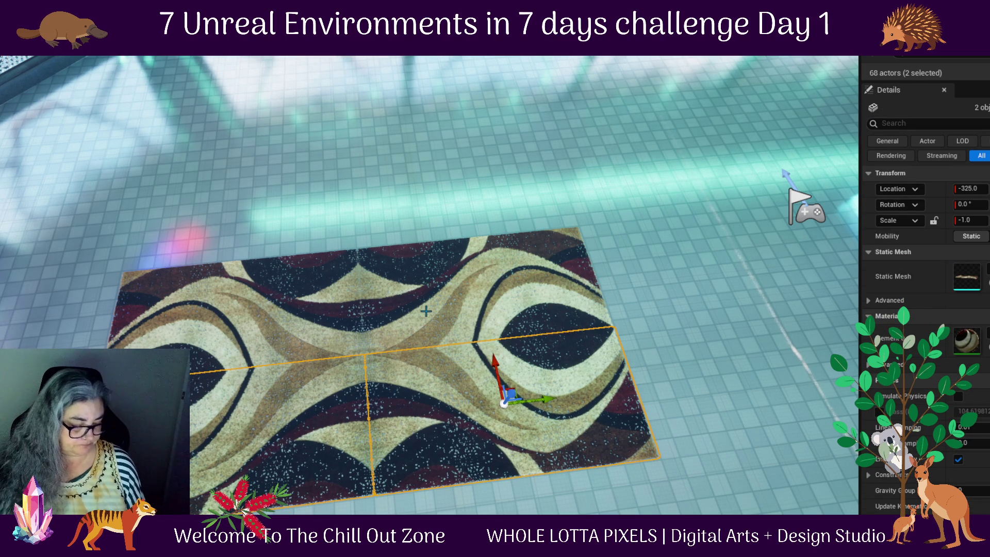
scroll(426, 311, down, 2)
drag(325, 325, 258, 322)
click(614, 302)
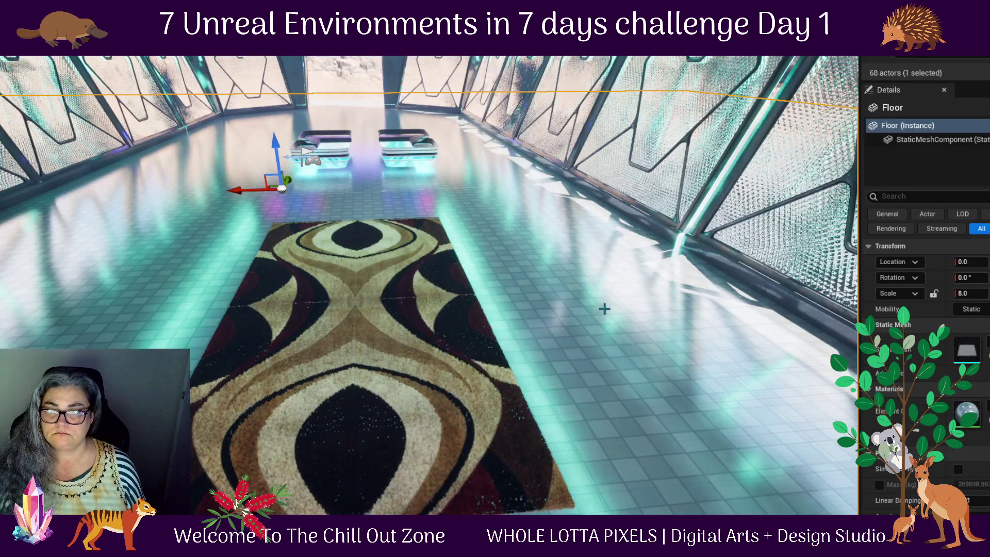
- Alt-drag a copy of the four rug pieces along X, placing it beside the original rug
click(389, 260)
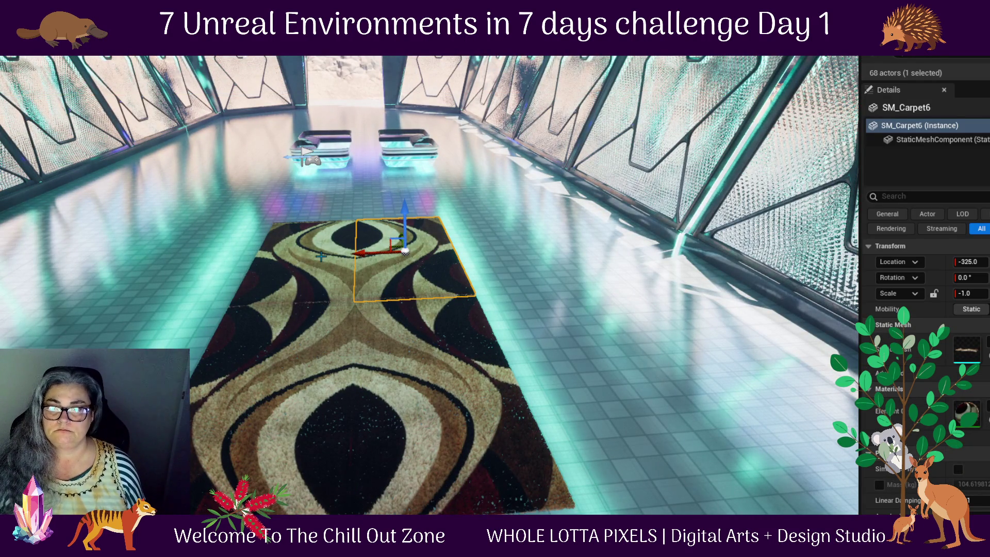
ctrl+click(306, 257)
ctrl+click(266, 361)
ctrl+click(423, 371)
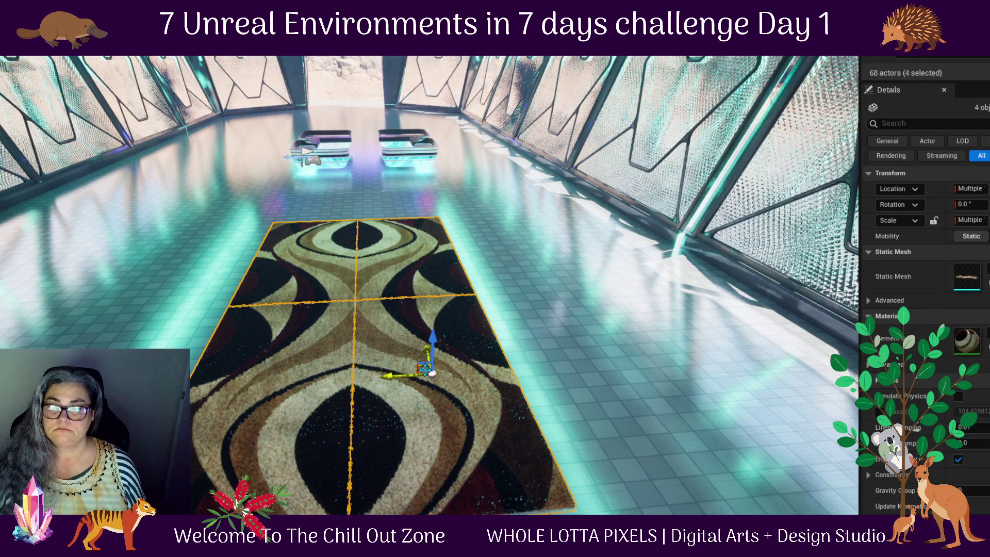
drag(577, 271, 495, 245)
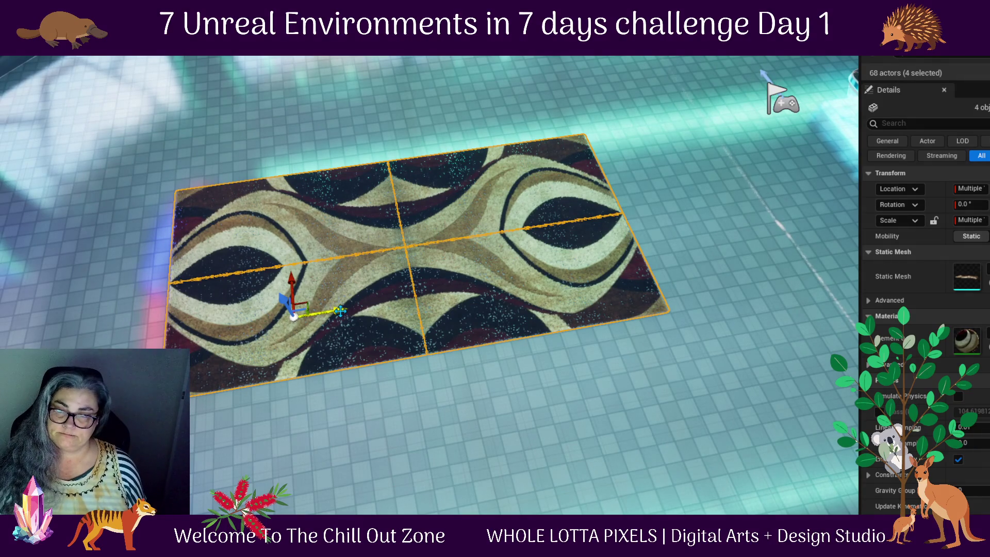
drag(351, 319, 402, 268)
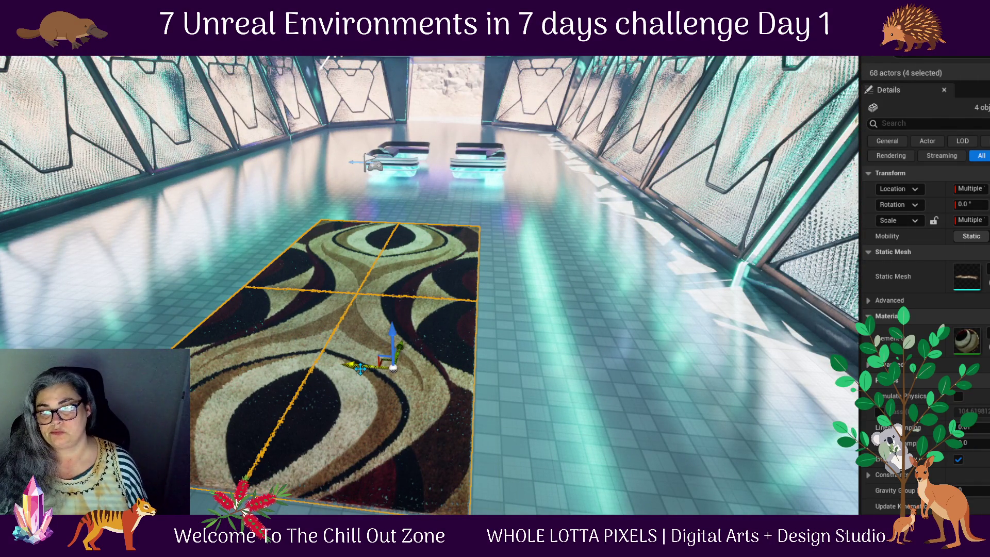
mouse_move(363, 367)
mouse_down()
mouse_move(394, 368)
mouse_move(341, 367)
mouse_move(509, 373)
mouse_move(696, 410)
mouse_move(679, 410)
mouse_up()
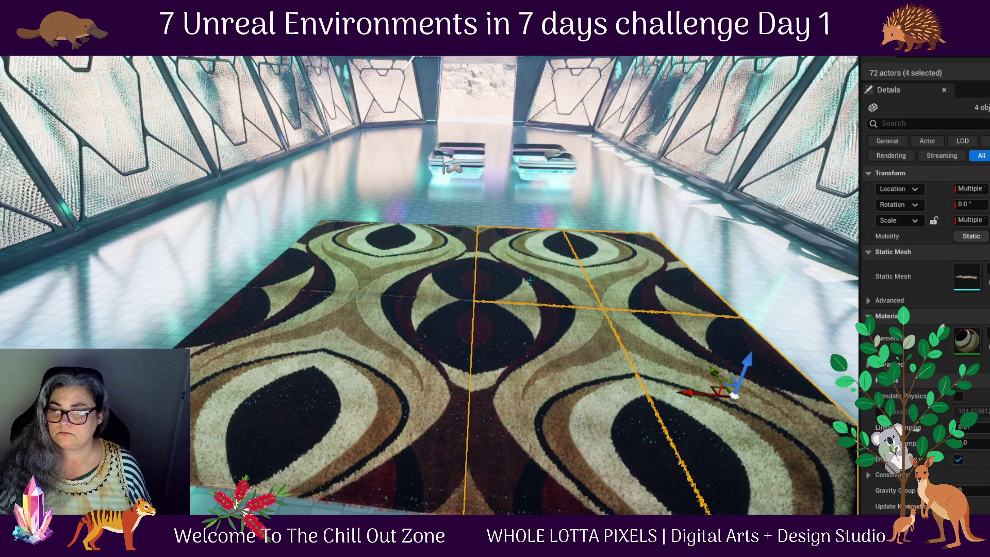
click(684, 202)
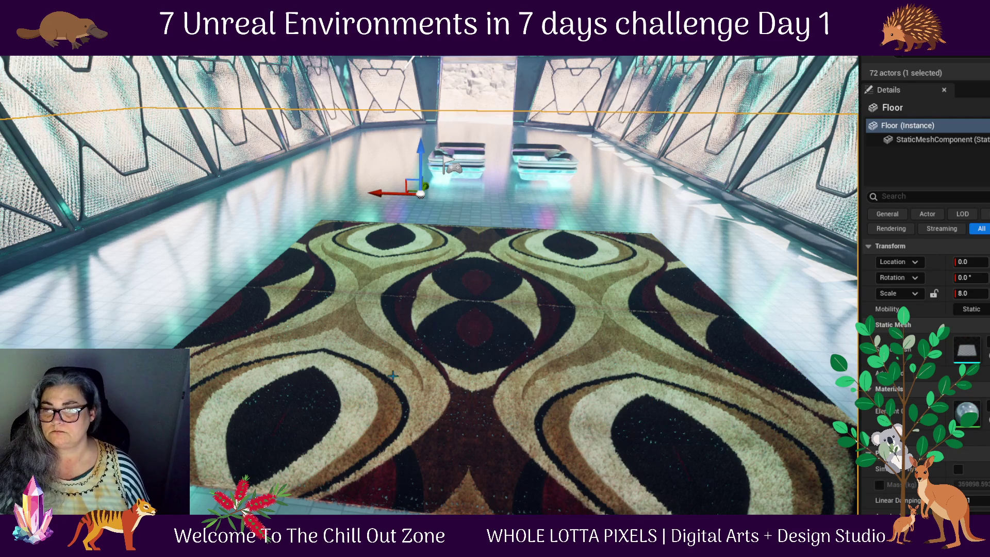
mouse_move(546, 289)
mouse_down()
mouse_move(546, 331)
mouse_move(464, 330)
mouse_move(441, 227)
mouse_up()
scroll(546, 290, down, 3)
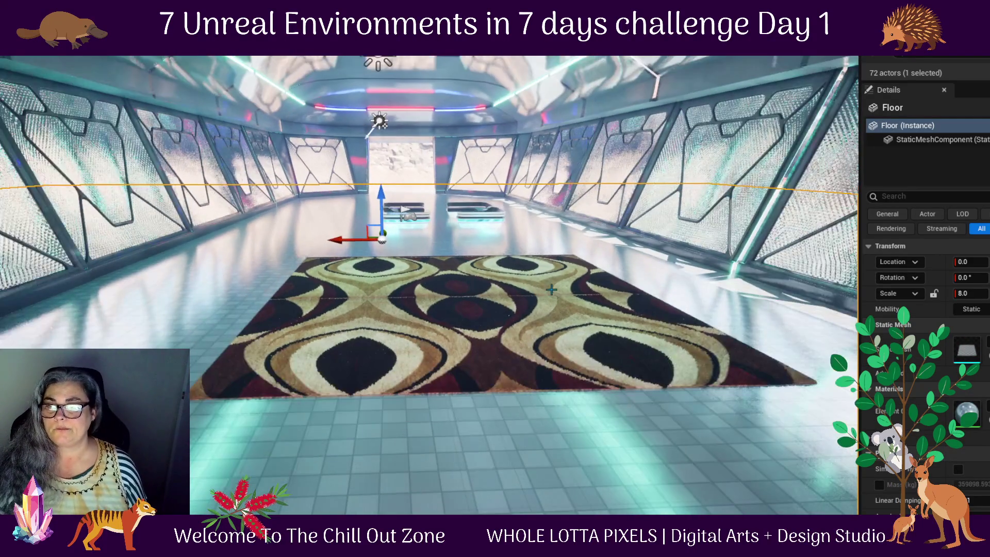
- Select all eight carpet pieces
click(368, 321)
ctrl+click(392, 280)
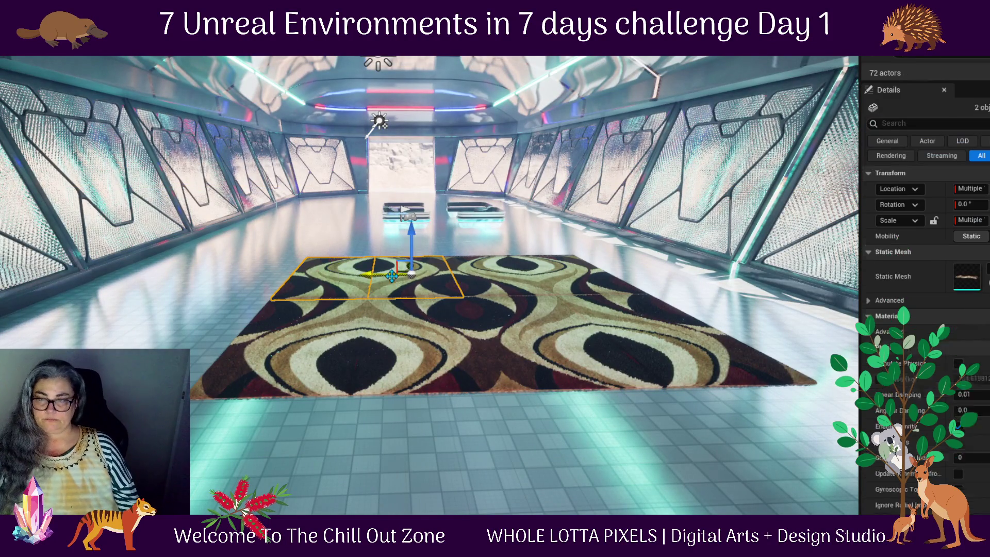
ctrl+click(531, 284)
ctrl+click(598, 279)
ctrl+click(634, 341)
ctrl+click(518, 359)
ctrl+click(349, 365)
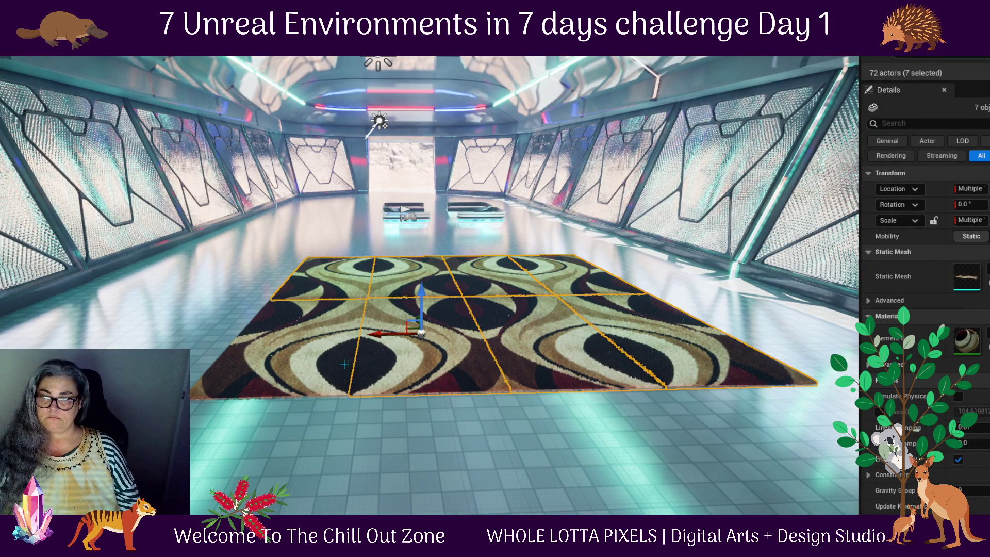
ctrl+click(328, 366)
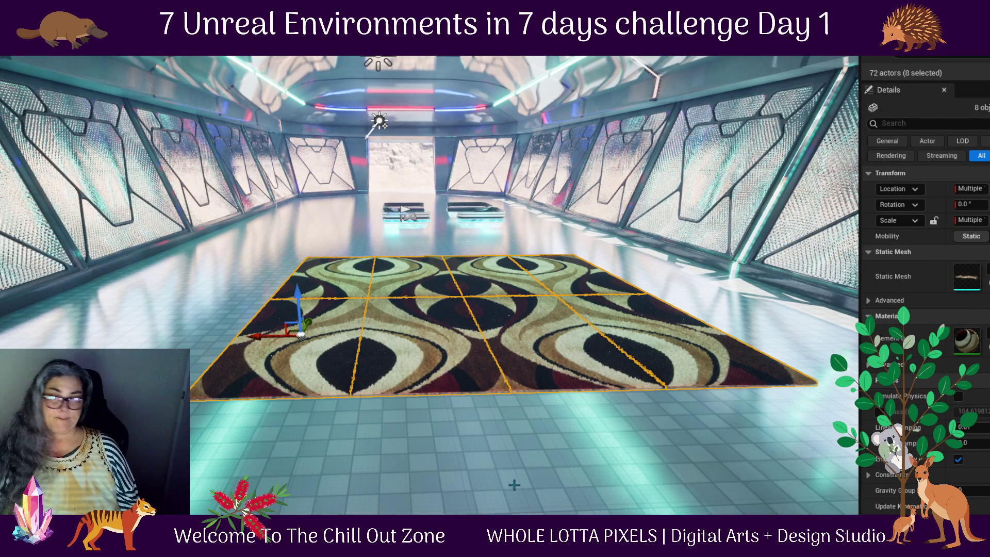
- Move the eight-piece carpet back under the lounge sofas, nudging it slightly left
drag(580, 471, 330, 342)
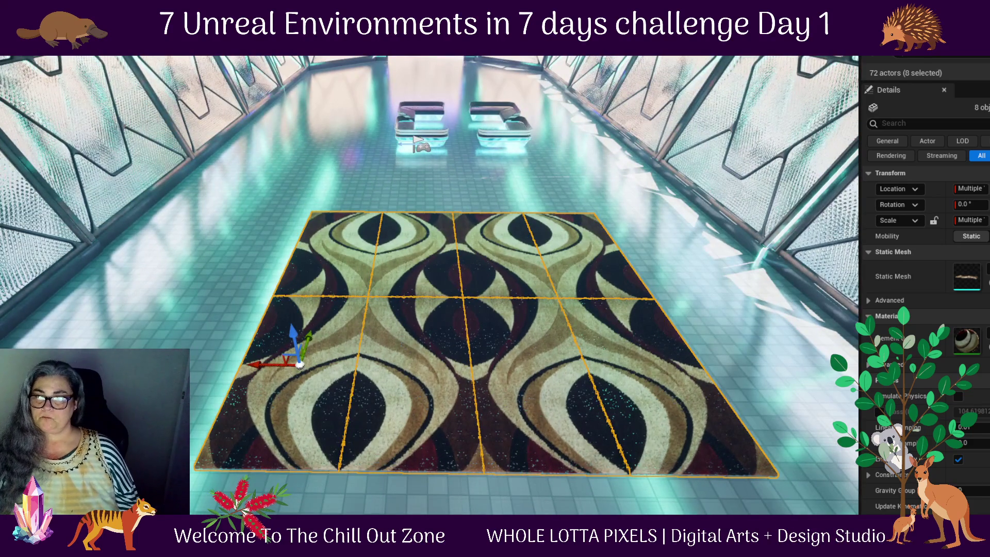
drag(306, 336, 335, 86)
key(f)
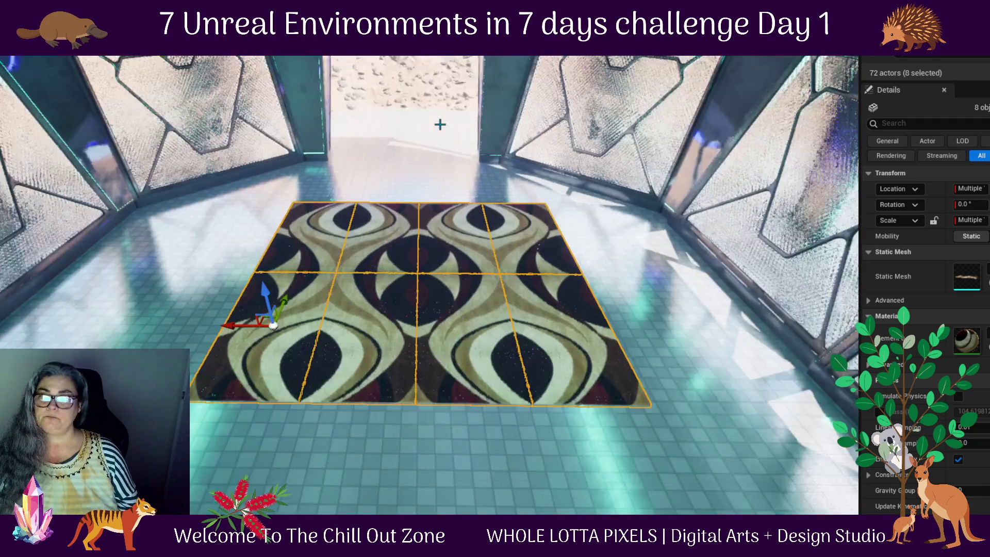
mouse_move(257, 412)
mouse_down()
mouse_move(196, 423)
mouse_move(197, 363)
mouse_up()
drag(196, 313, 211, 351)
scroll(543, 317, up, 2)
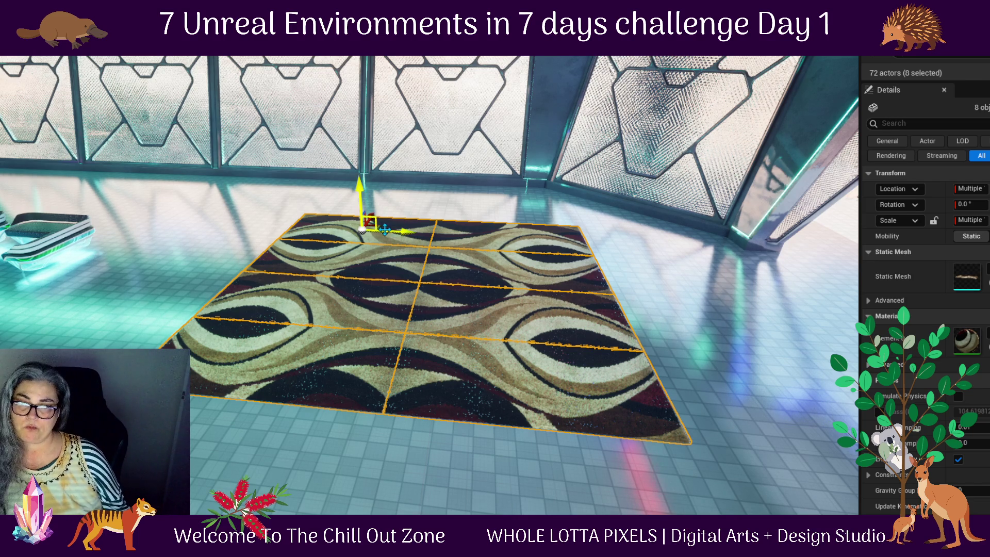
- Alt-drag the carpet leftward twice, making two more eight-piece copies
mouse_move(367, 227)
mouse_down()
mouse_move(20, 202)
mouse_move(44, 180)
mouse_move(113, 184)
mouse_up()
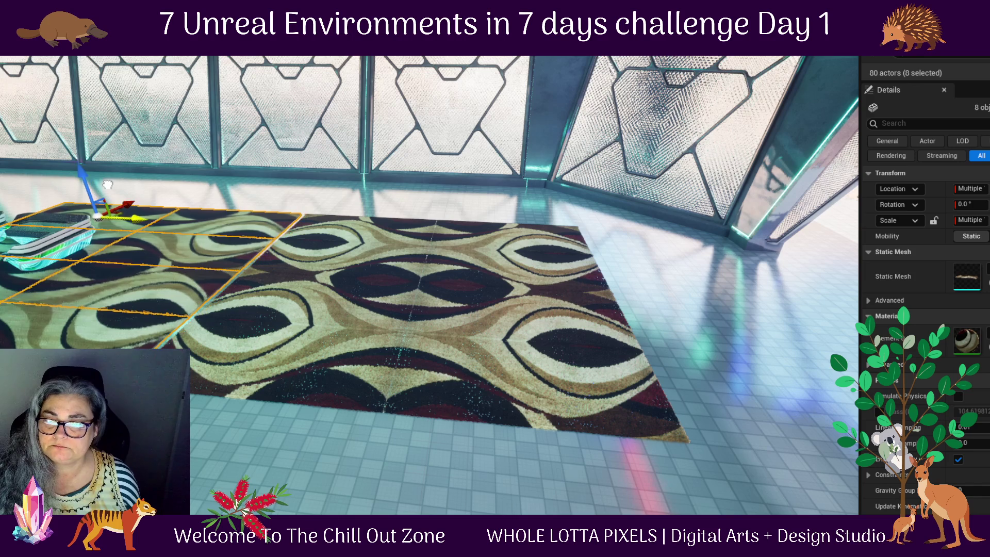
mouse_move(214, 278)
mouse_down()
mouse_move(356, 350)
mouse_move(245, 345)
mouse_move(309, 309)
mouse_move(378, 234)
mouse_up()
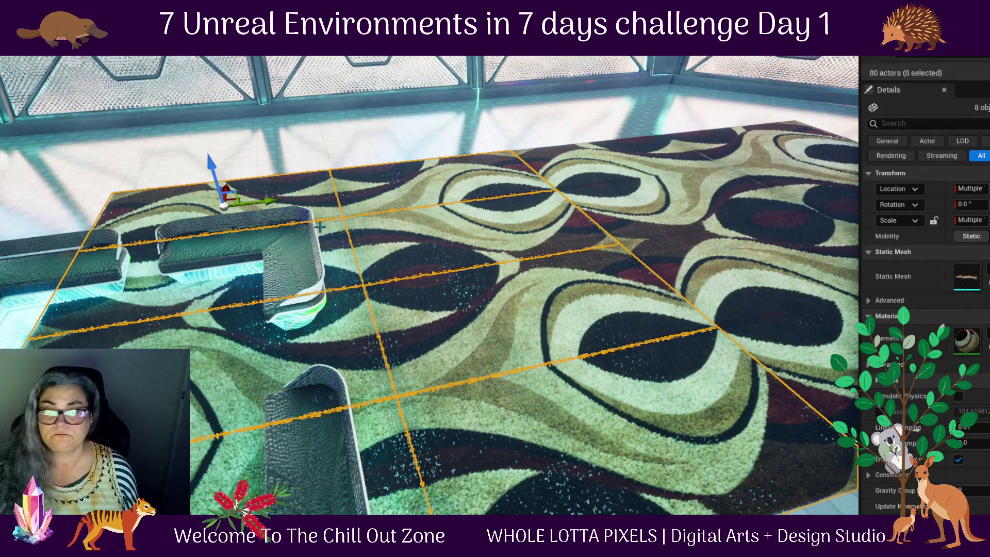
drag(270, 201, 62, 212)
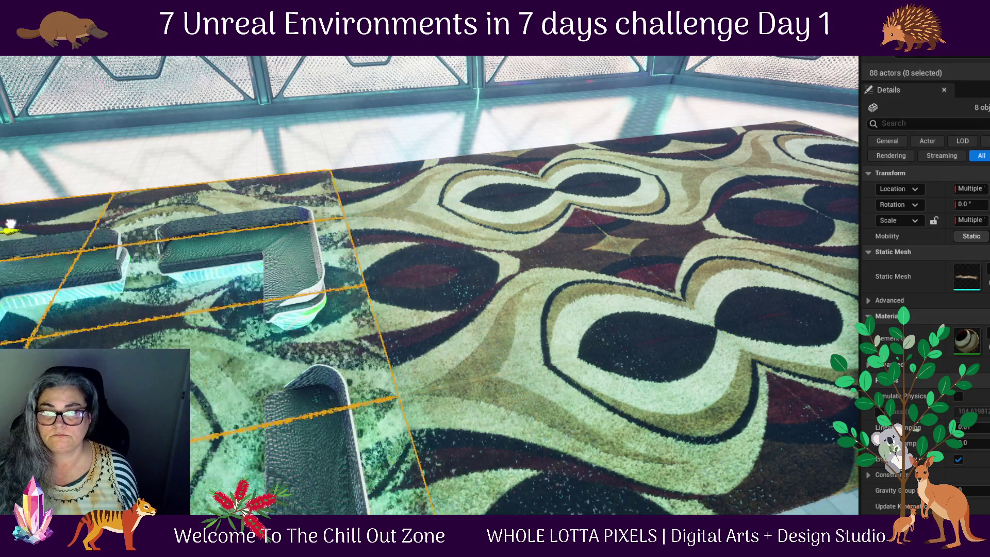
mouse_move(252, 295)
mouse_down()
mouse_move(393, 316)
mouse_move(335, 327)
mouse_move(3, 62)
mouse_up()
drag(278, 289, 287, 283)
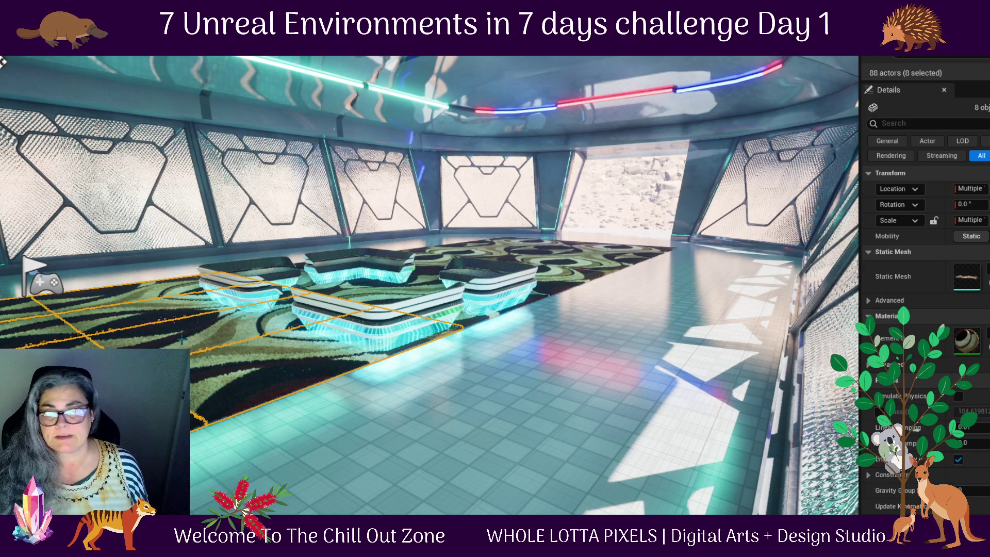
- Play-test walking the mannequin across the carpet, then stop the session with Esc
key(f)
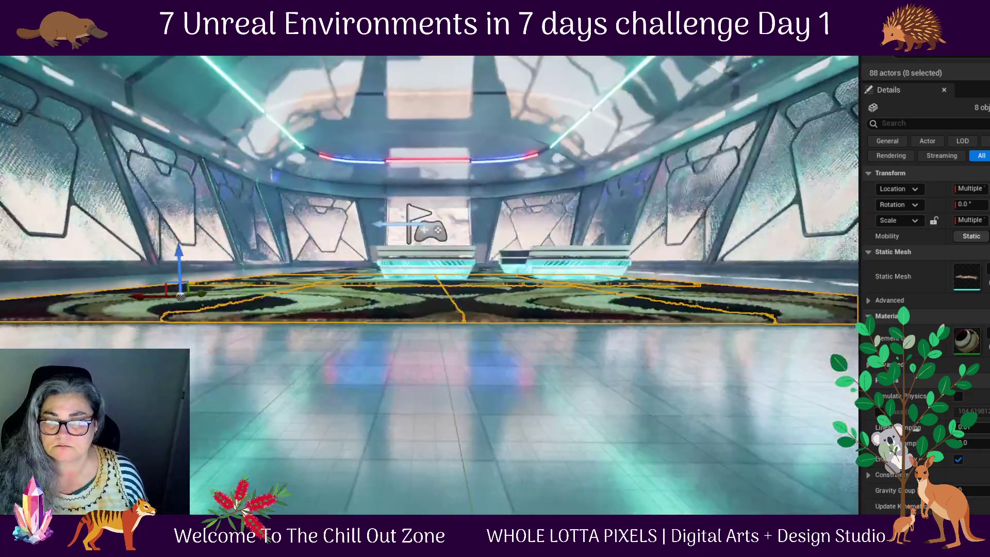
scroll(429, 285, up, 3)
key(alt+p)
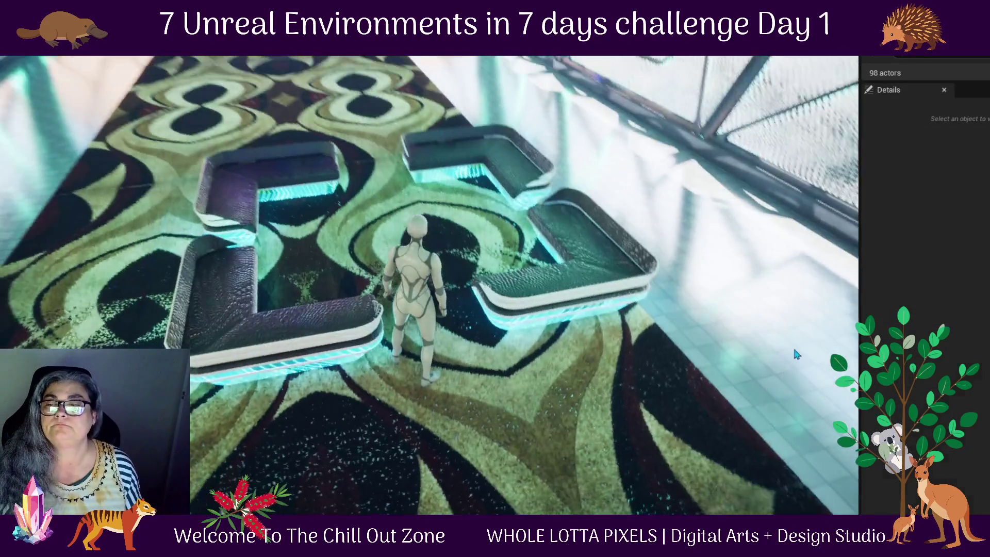
key(Escape)
- Shift the four SM_Longue sofa pieces left together along X on the carpet
click(413, 163)
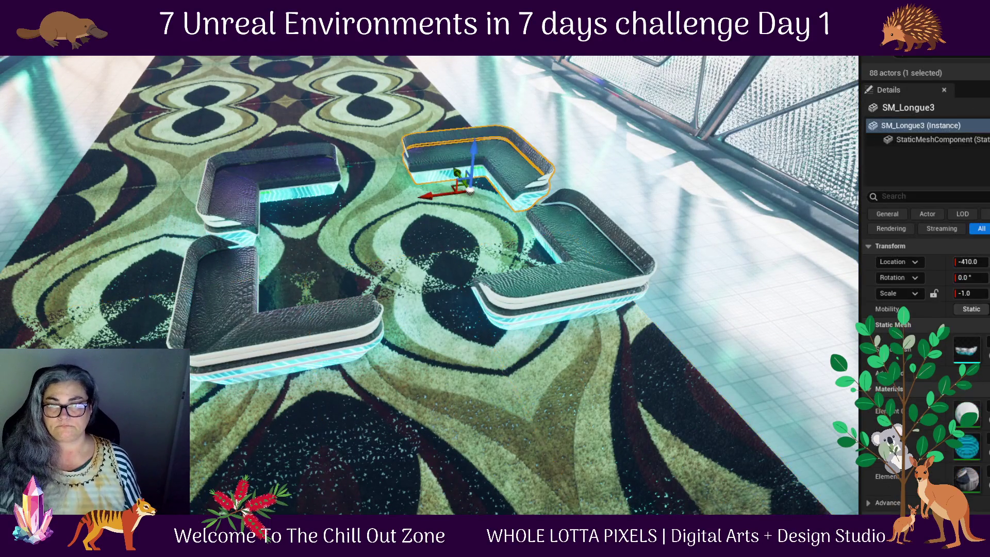
ctrl+click(548, 292)
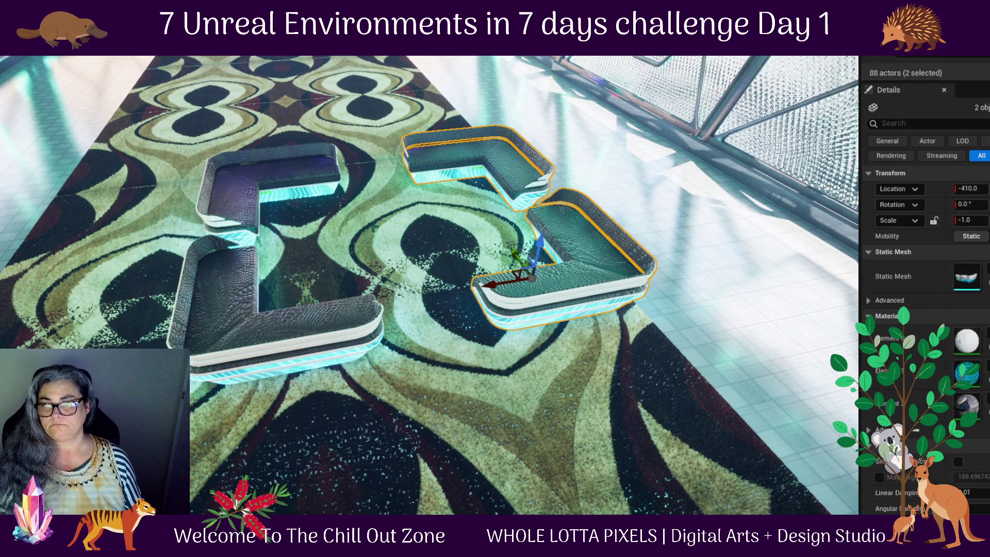
ctrl+click(219, 146)
ctrl+click(239, 283)
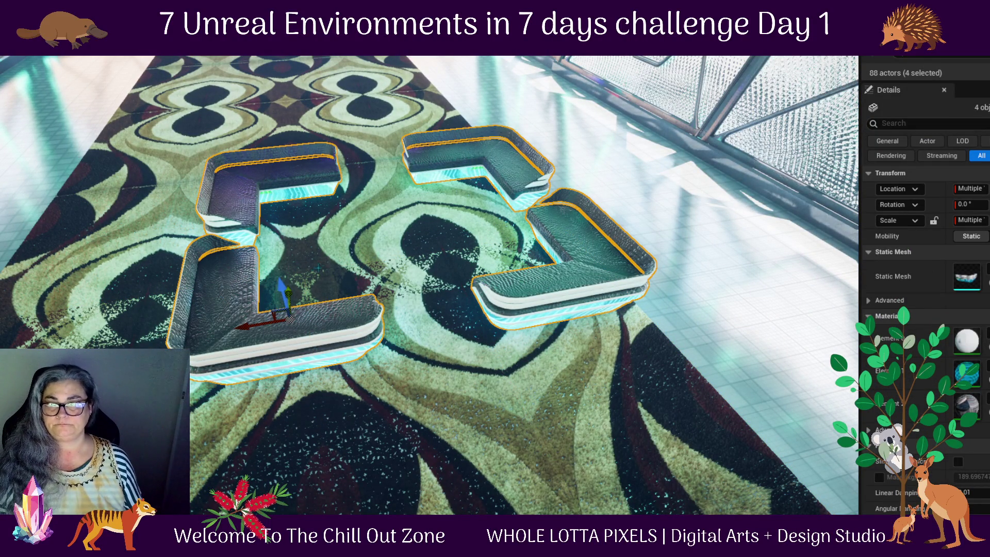
mouse_move(261, 325)
mouse_down()
mouse_move(159, 345)
mouse_move(113, 320)
mouse_up()
mouse_move(361, 444)
mouse_down()
mouse_move(448, 449)
mouse_move(308, 354)
mouse_up()
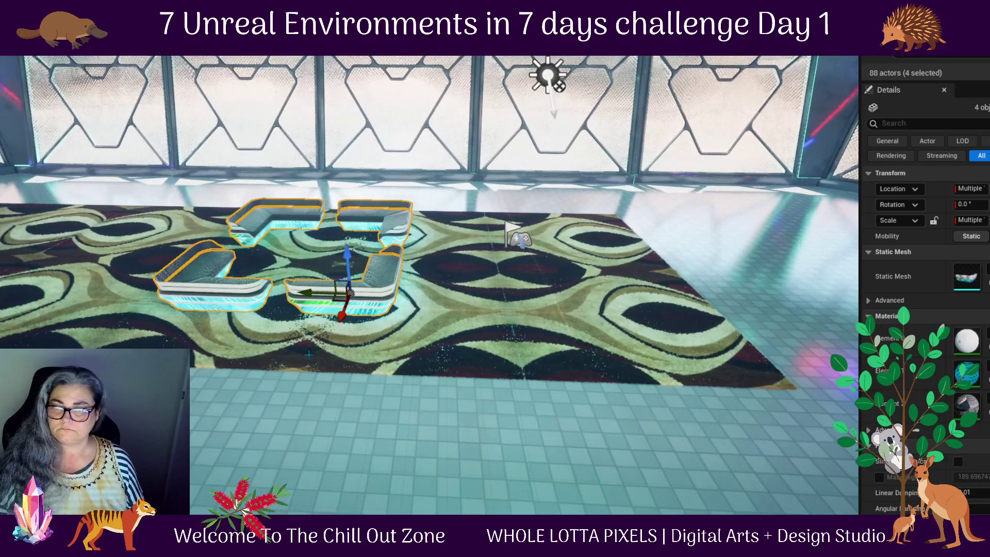
click(396, 351)
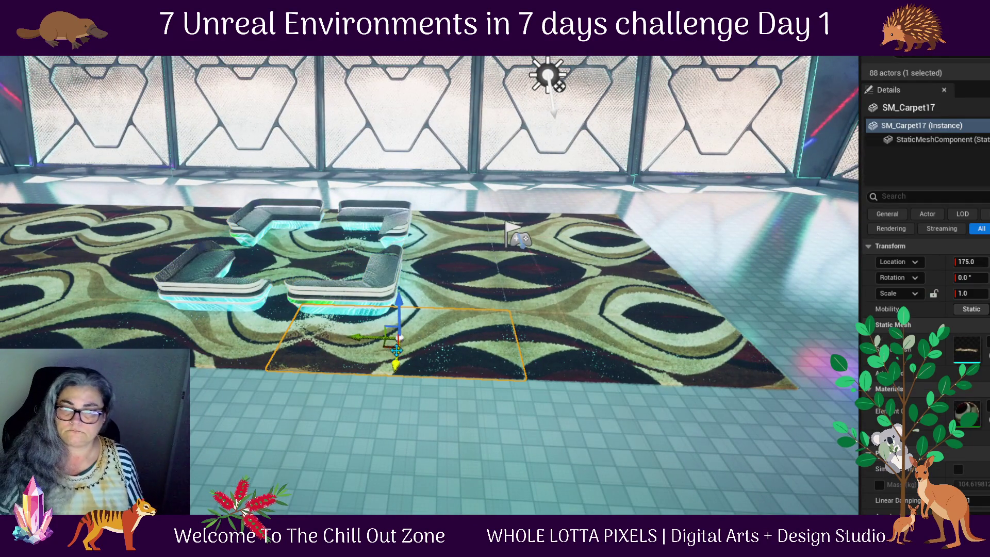
- Move the selected carpet pieces right, then Alt-drag a copy further right
ctrl+click(456, 254)
ctrl+click(413, 232)
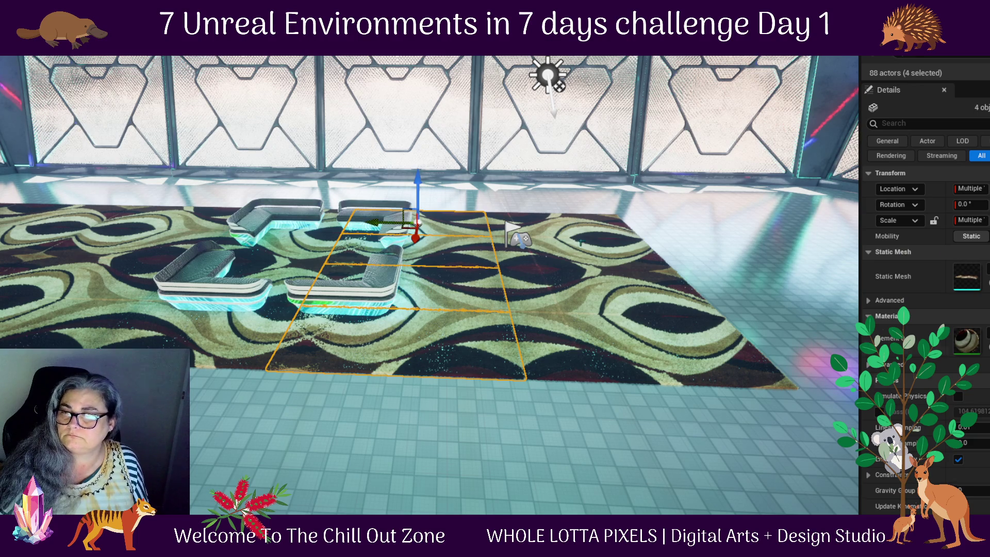
ctrl+click(575, 227)
ctrl+click(583, 256)
ctrl+click(568, 289)
ctrl+click(573, 356)
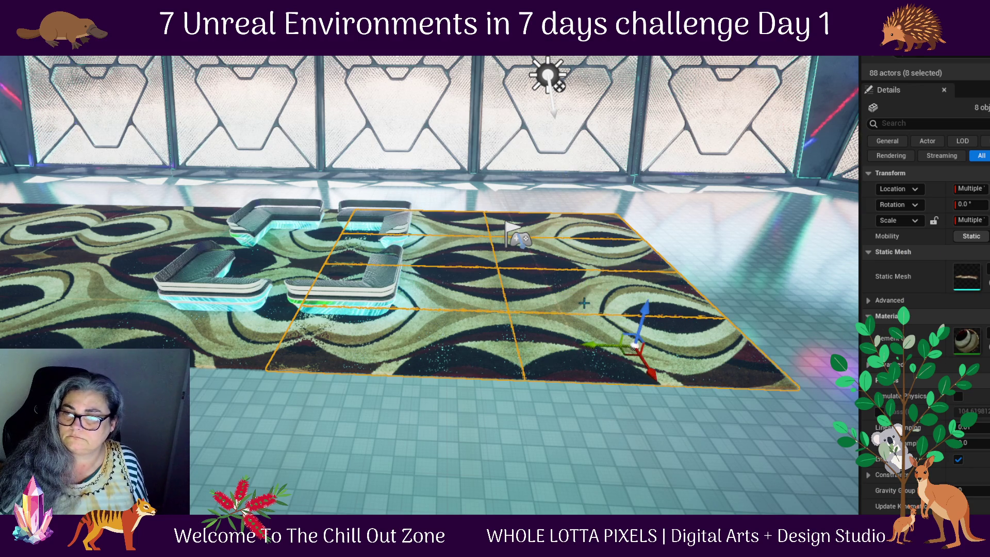
mouse_move(594, 344)
mouse_down()
mouse_move(660, 350)
mouse_move(643, 354)
mouse_up()
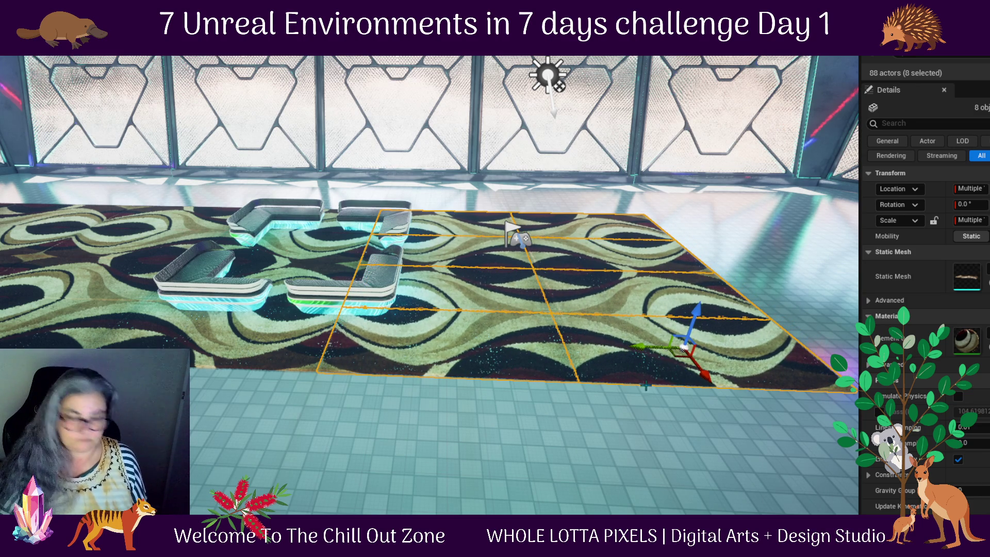
scroll(642, 373, up, 5)
scroll(705, 456, down, 4)
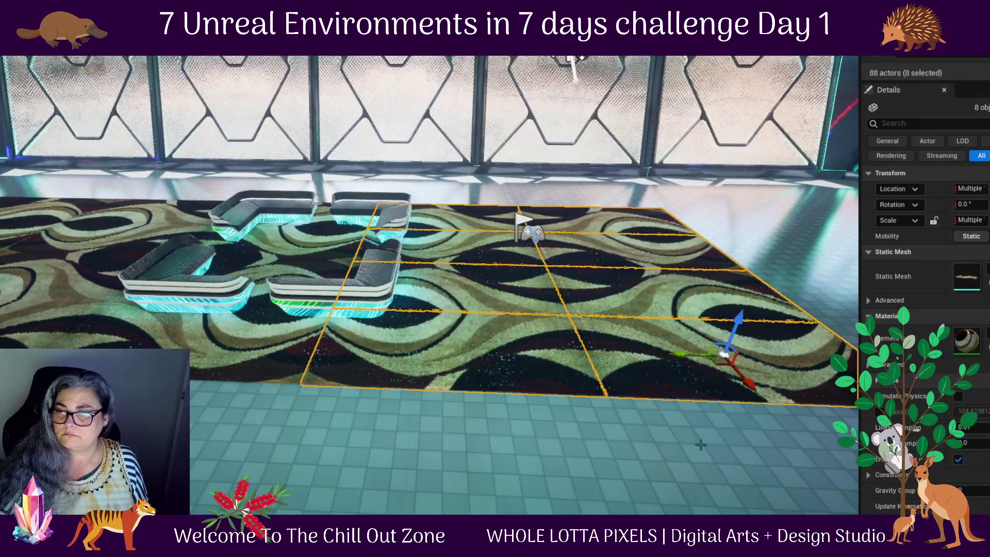
drag(683, 355, 825, 356)
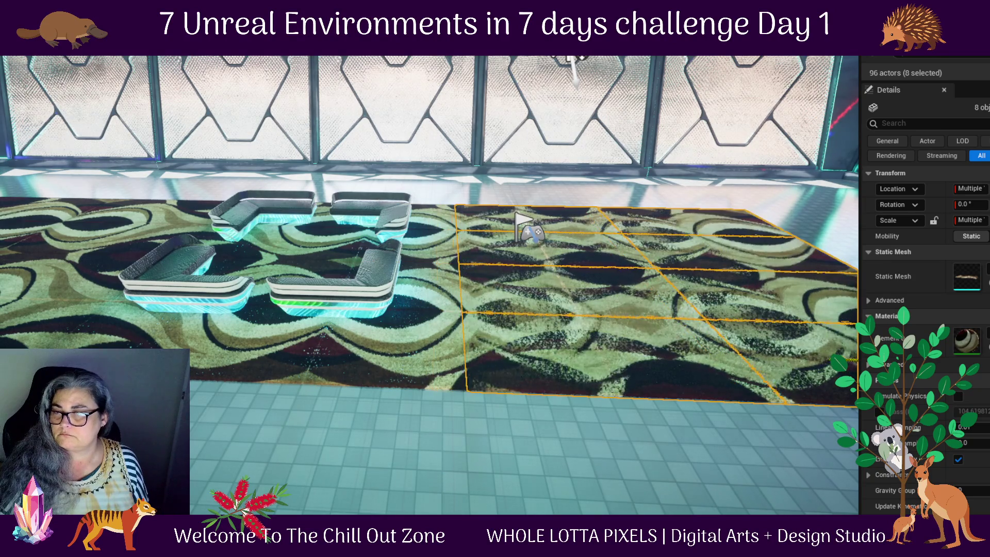
scroll(844, 302, up, 4)
scroll(656, 246, down, 4)
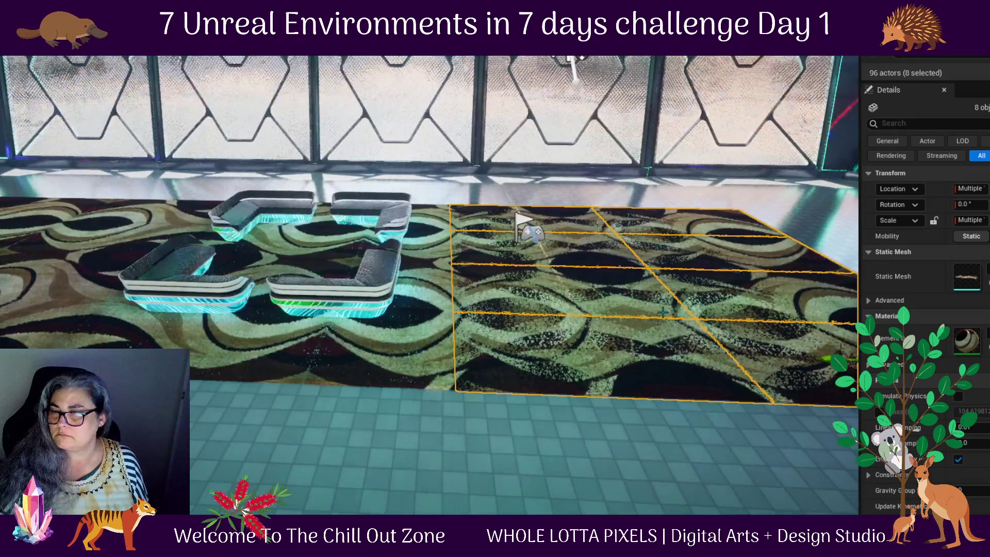
- Slide the new carpet tiles left into place, then show the Furniture meshes with Ctrl+Space
mouse_move(614, 193)
mouse_down()
mouse_move(464, 248)
mouse_move(434, 330)
mouse_move(387, 323)
mouse_up()
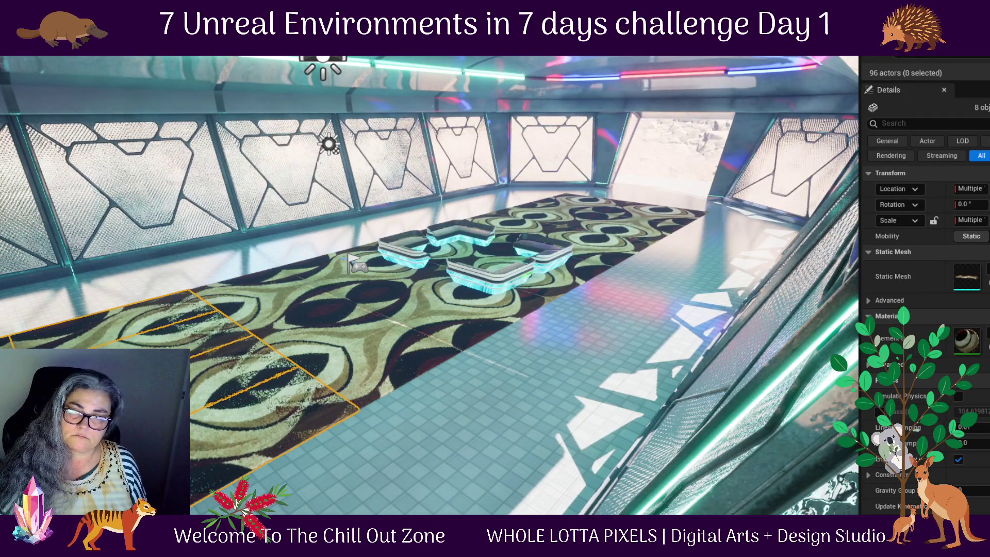
key(f)
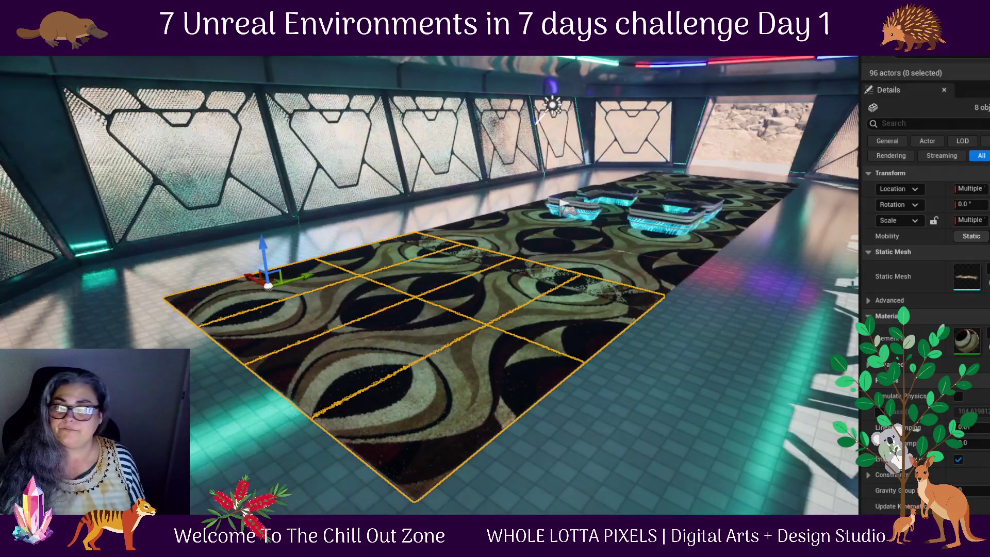
drag(433, 331, 433, 294)
mouse_move(385, 227)
mouse_down()
mouse_move(313, 227)
mouse_move(348, 235)
mouse_up()
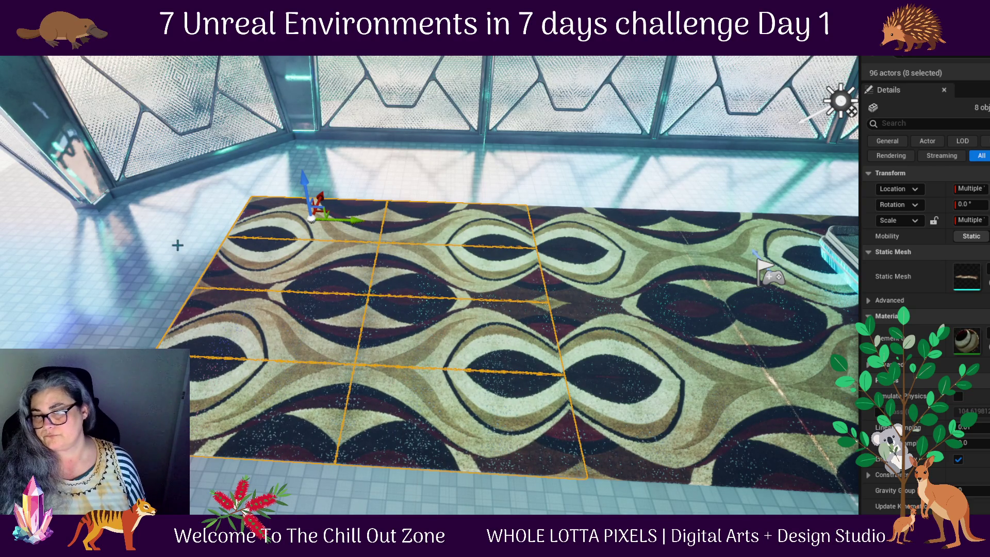
drag(714, 311, 715, 312)
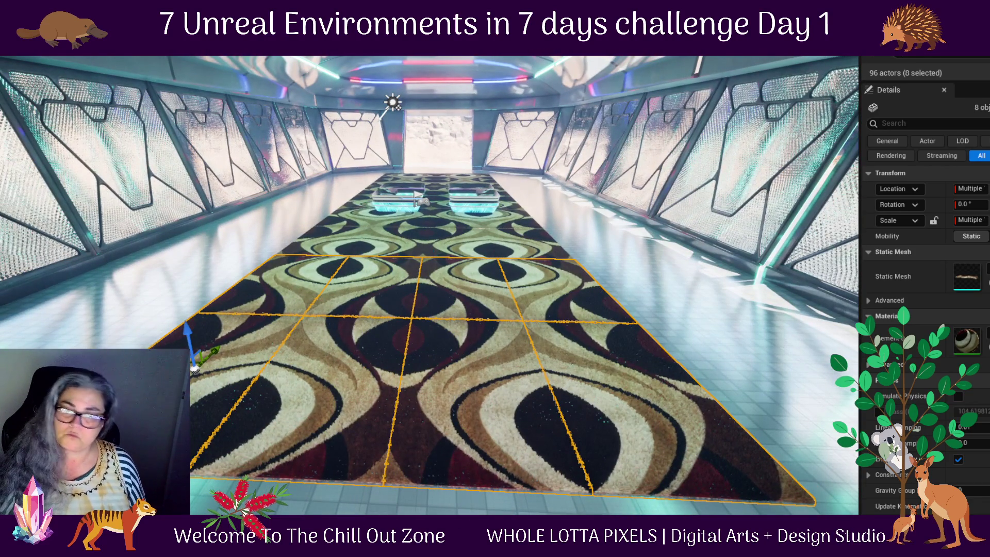
key(ctrl+space)
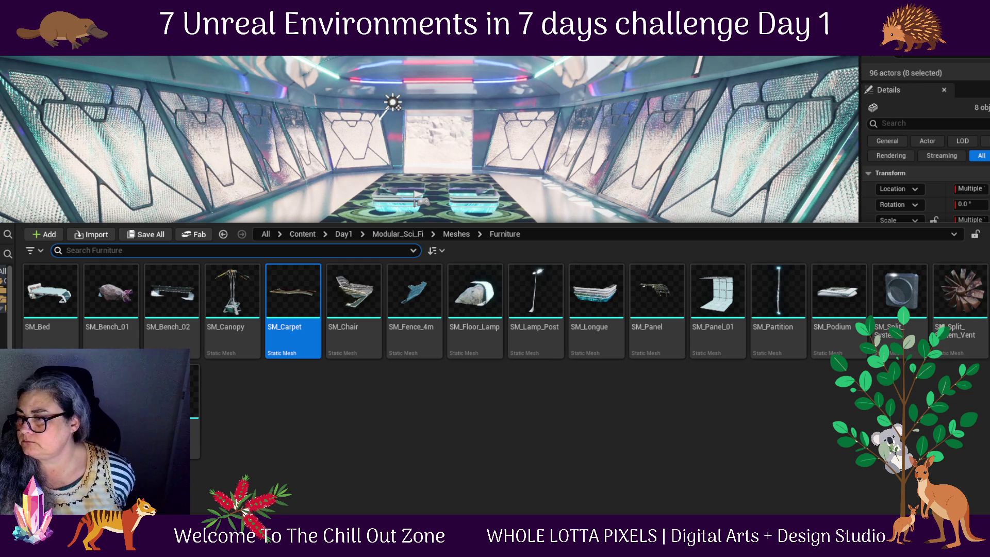
- Place SM_Table, then several more tables plus SM_Chair, onto the second carpet area
mouse_move(539, 289)
mouse_down()
mouse_move(583, 260)
mouse_move(414, 207)
mouse_move(398, 263)
mouse_move(356, 273)
mouse_move(518, 291)
mouse_move(530, 312)
mouse_up()
key(ctrl+space)
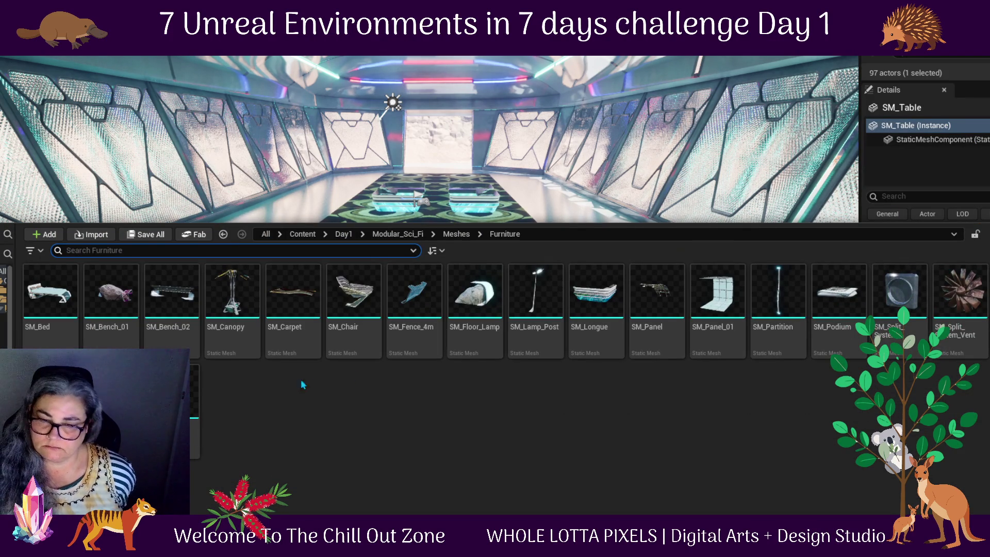
click(195, 392)
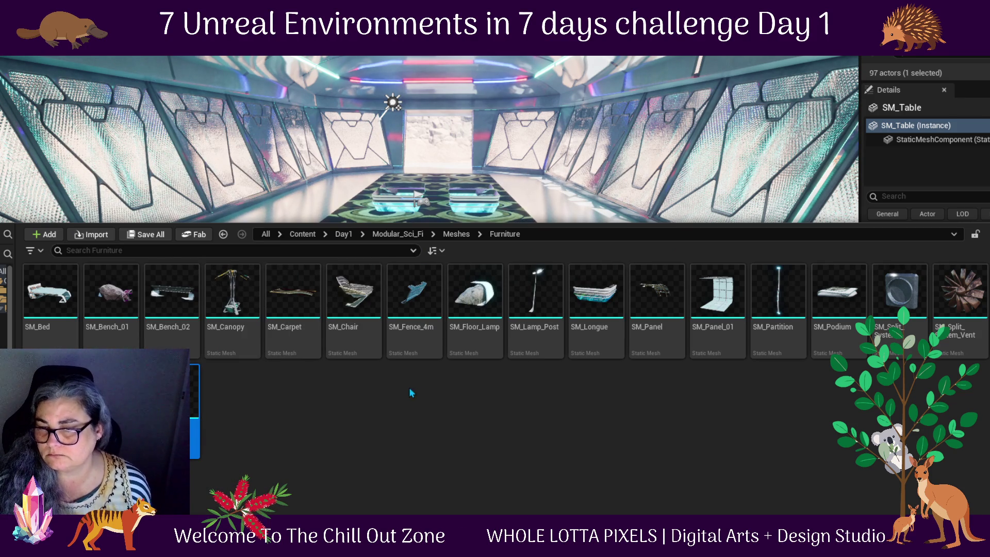
mouse_move(341, 300)
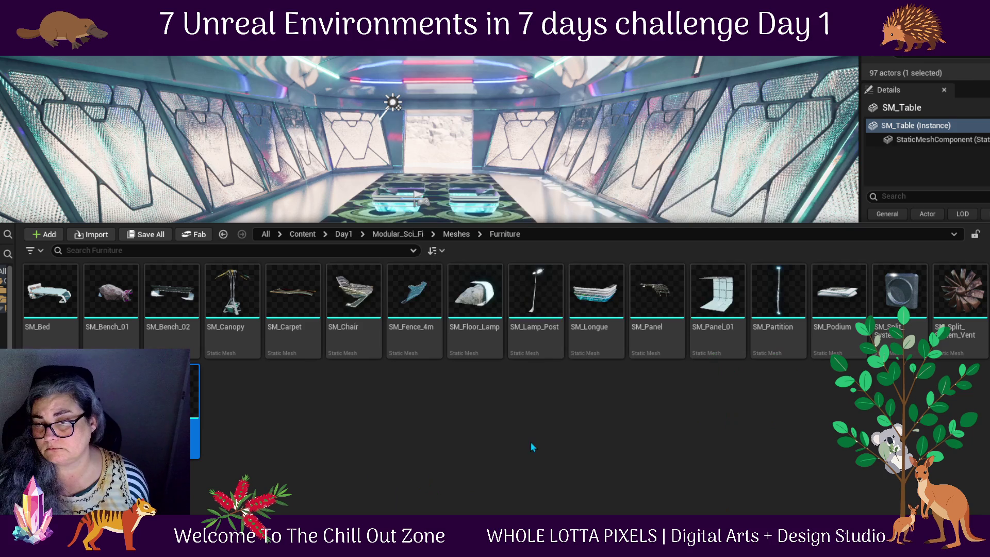
click(356, 305)
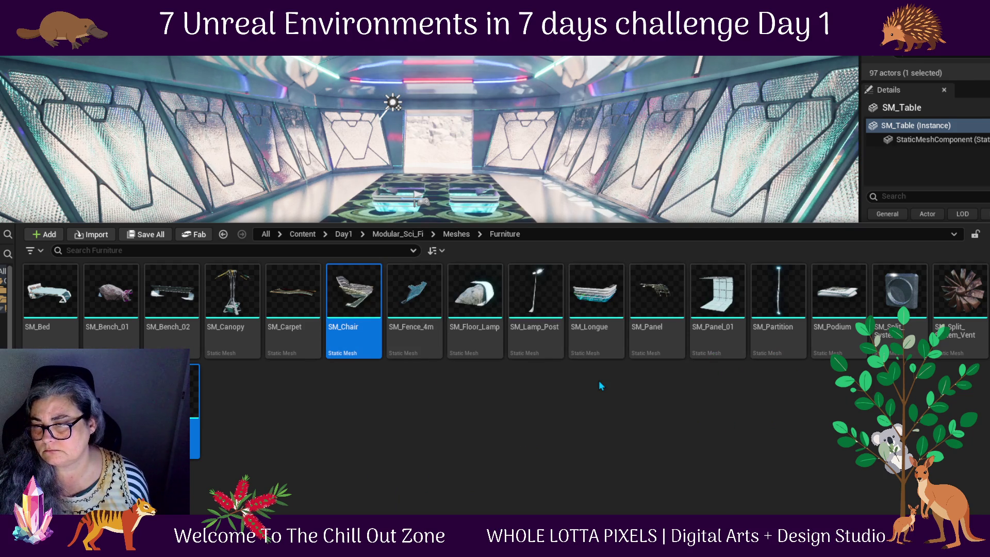
mouse_move(309, 388)
mouse_down()
mouse_move(299, 299)
mouse_move(454, 232)
mouse_move(397, 273)
mouse_up()
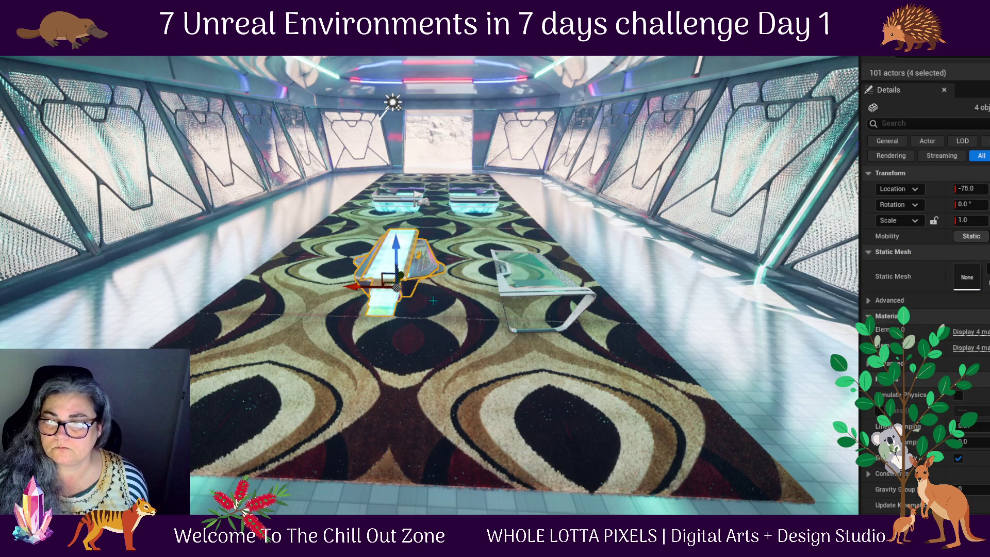
- Move SM_Table_01 left and SM_Table_03 beside the glass table across the carpet
click(404, 231)
drag(364, 284, 263, 269)
mouse_move(361, 281)
mouse_down()
mouse_move(619, 289)
mouse_move(506, 344)
mouse_move(609, 362)
mouse_up()
mouse_move(463, 380)
mouse_down()
mouse_move(495, 361)
mouse_move(490, 351)
mouse_move(464, 361)
mouse_move(488, 284)
mouse_move(378, 313)
mouse_up()
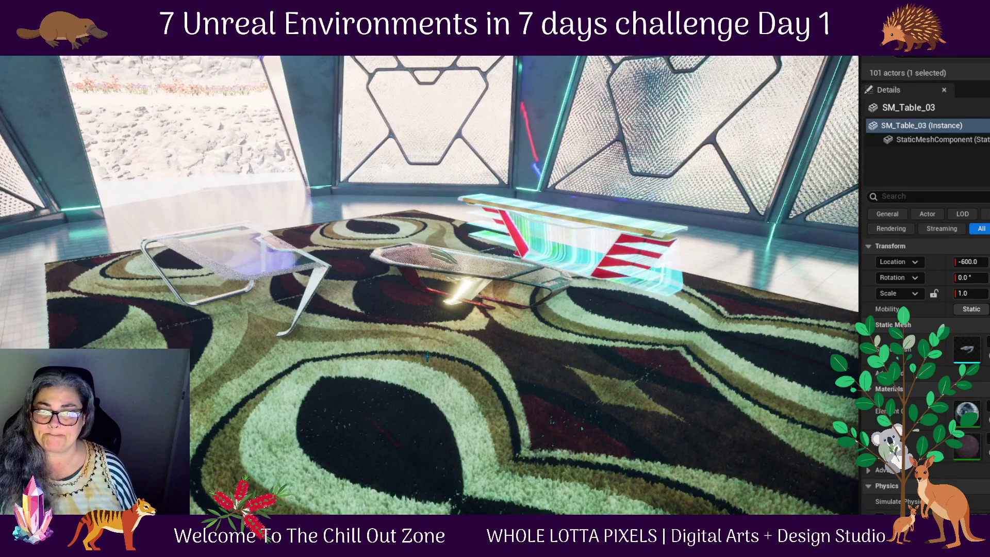
drag(434, 357, 434, 403)
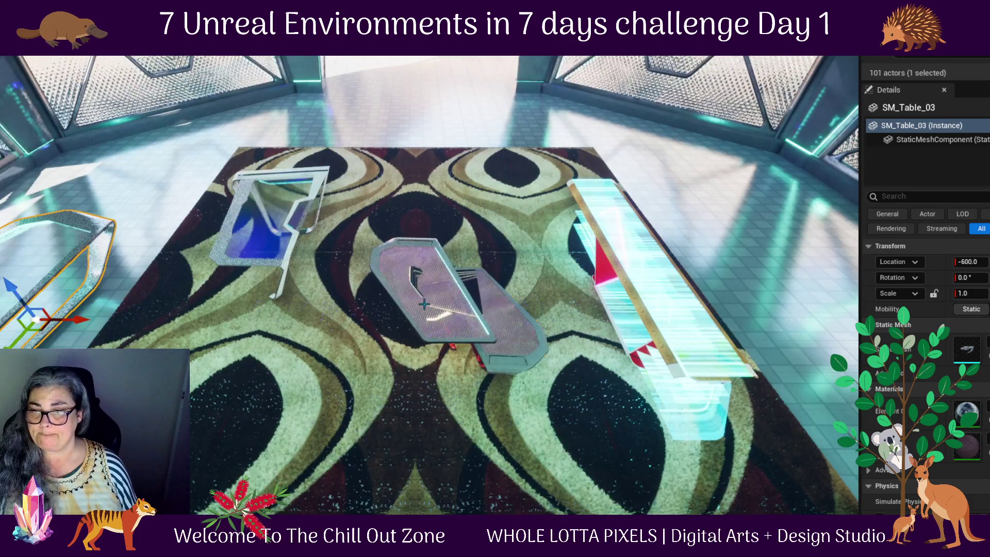
- Check SM_Table_02 and orbit around SM_Chair to inspect its other side
click(433, 382)
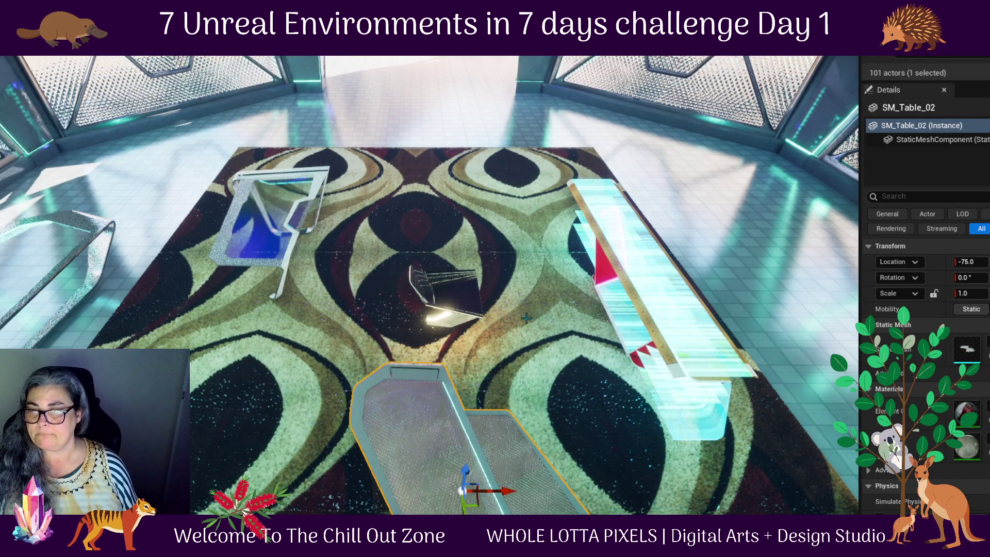
click(414, 291)
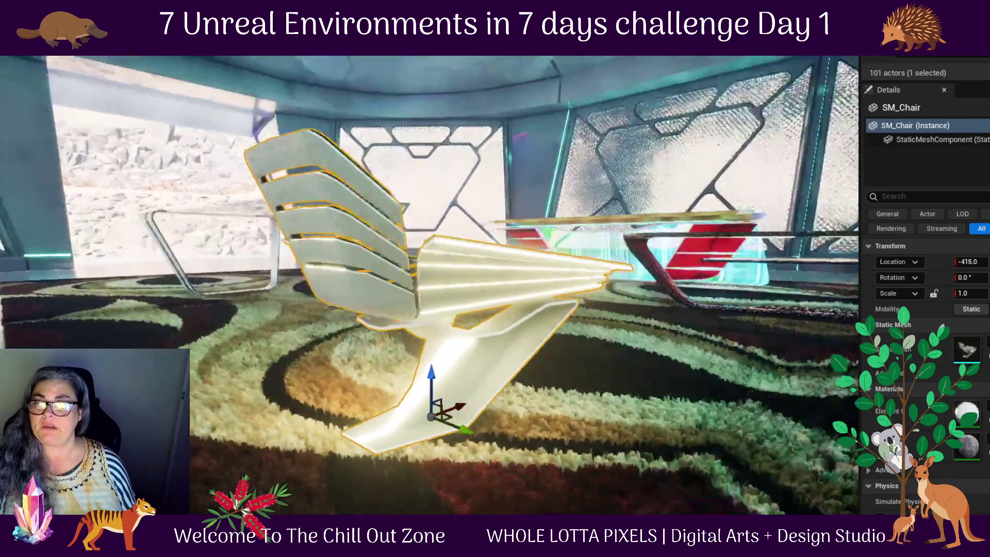
drag(414, 291, 765, 292)
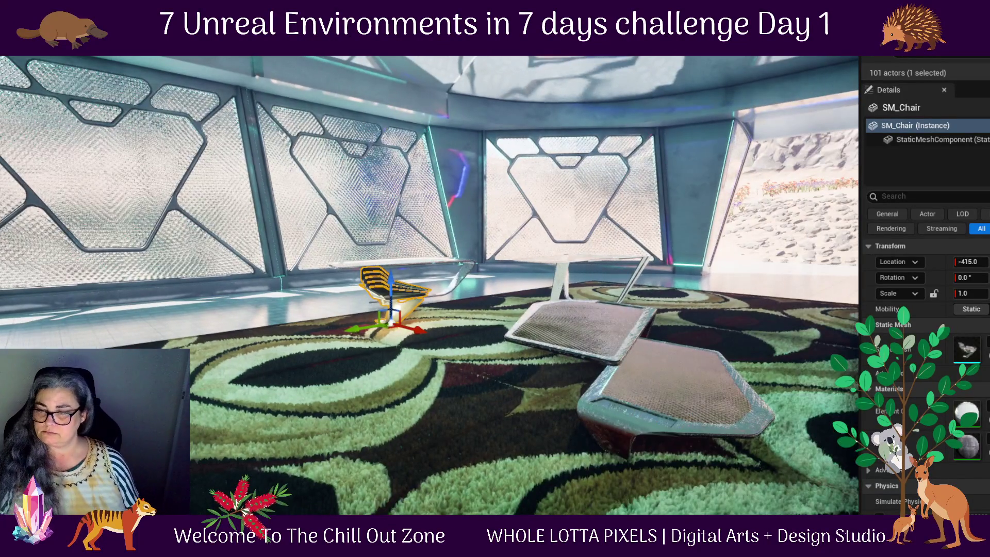
click(692, 411)
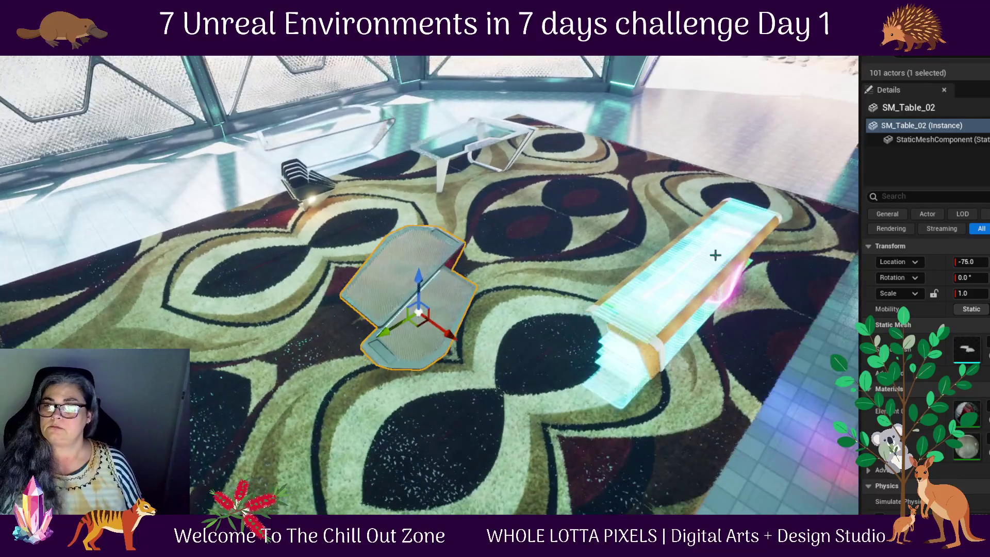
- Rotate wooden SM_Table_01 -90° in Z and move it to the rug's far end
click(489, 144)
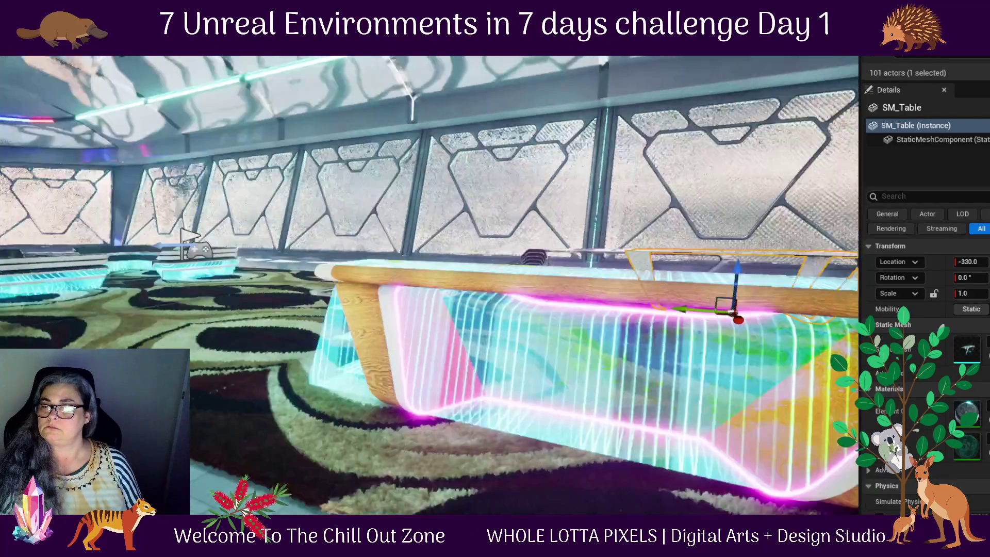
mouse_move(428, 284)
mouse_down()
mouse_move(392, 278)
mouse_move(377, 263)
mouse_move(565, 306)
mouse_up()
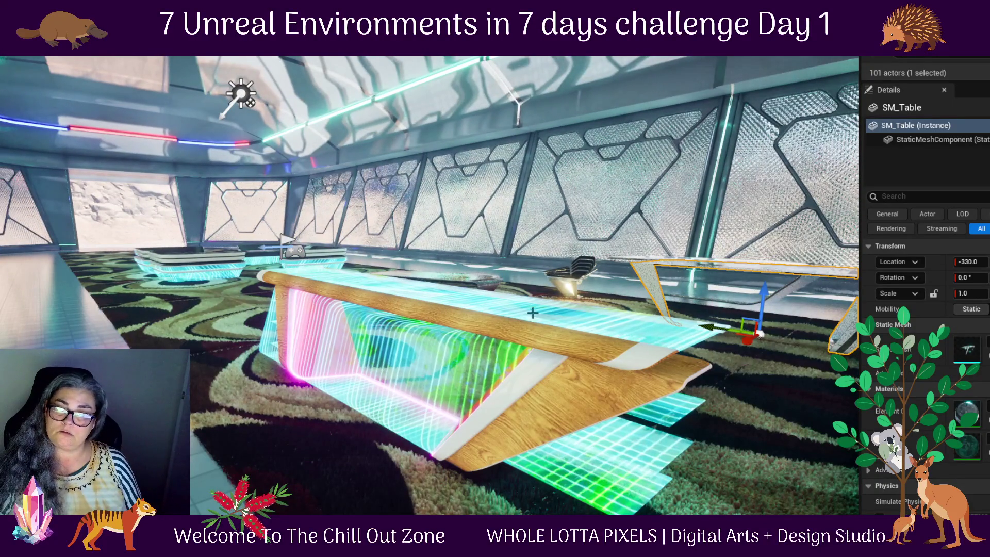
mouse_move(356, 413)
mouse_down()
mouse_move(642, 353)
mouse_move(598, 356)
mouse_move(619, 350)
mouse_move(608, 330)
mouse_up()
click(632, 285)
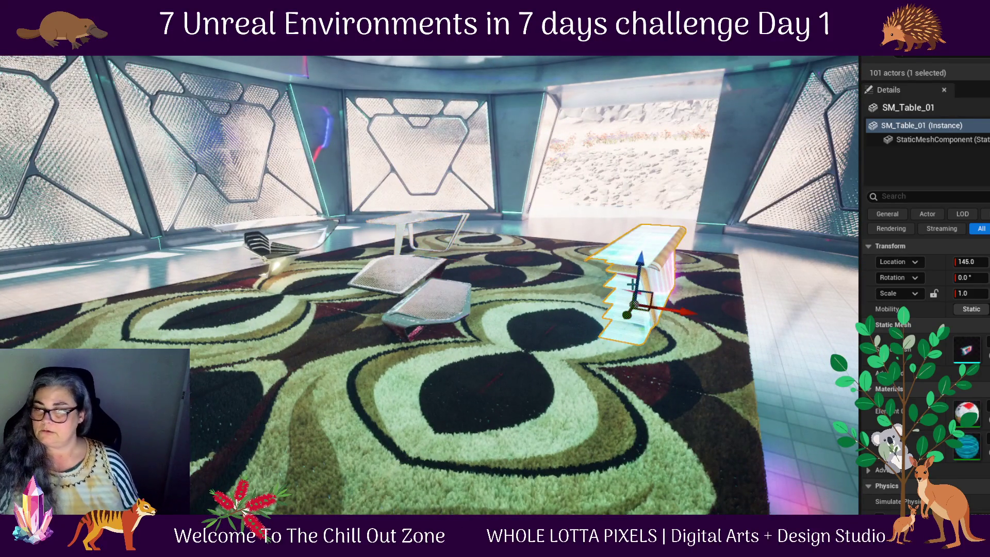
key(e)
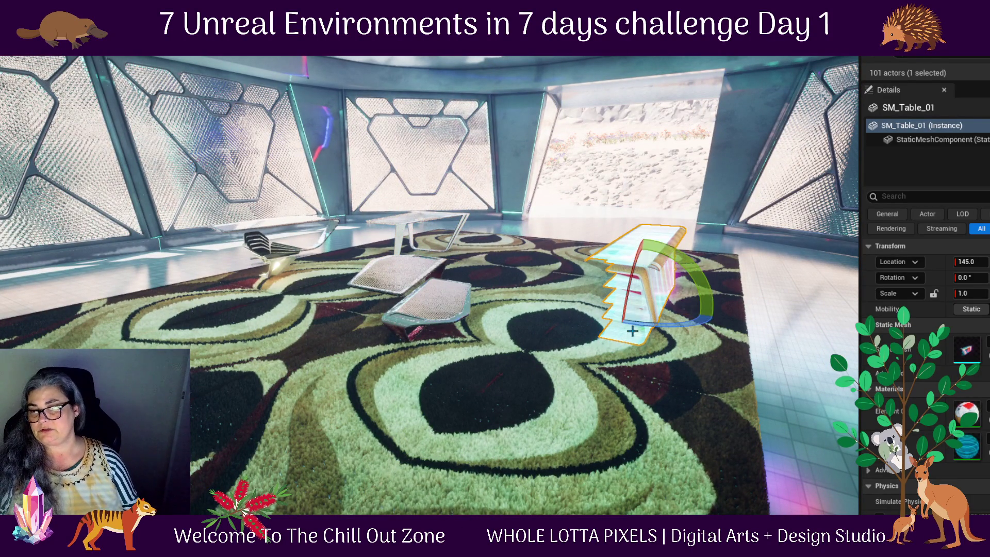
mouse_move(714, 316)
mouse_down()
mouse_move(650, 330)
mouse_move(634, 323)
mouse_up()
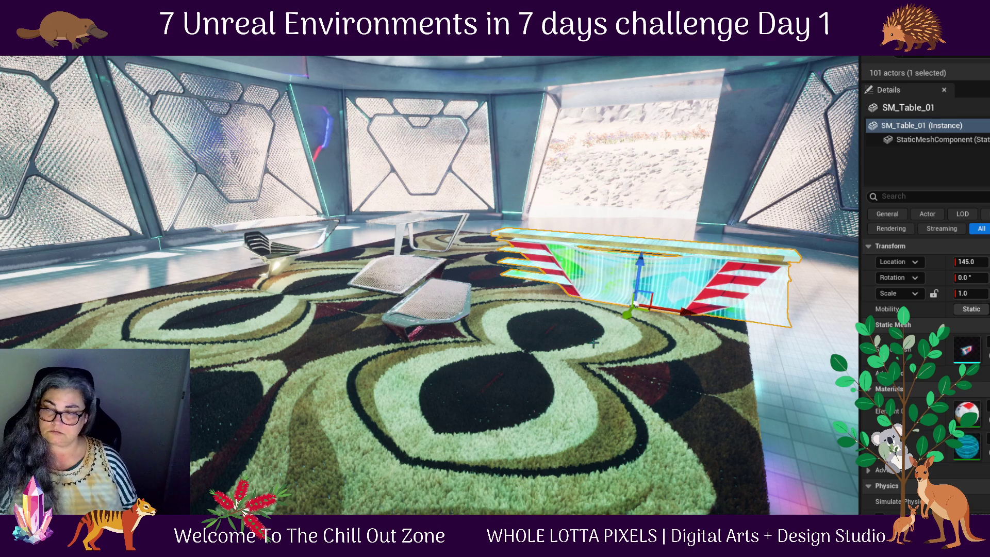
drag(625, 313, 668, 241)
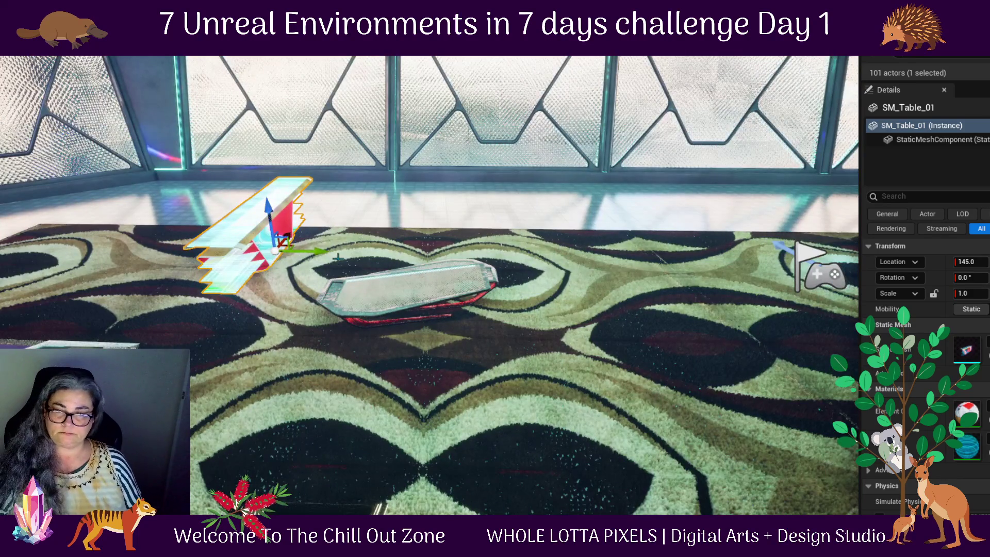
mouse_move(340, 261)
mouse_down()
mouse_move(212, 297)
mouse_move(253, 232)
mouse_up()
mouse_move(577, 165)
mouse_down()
mouse_move(421, 194)
mouse_move(446, 190)
mouse_up()
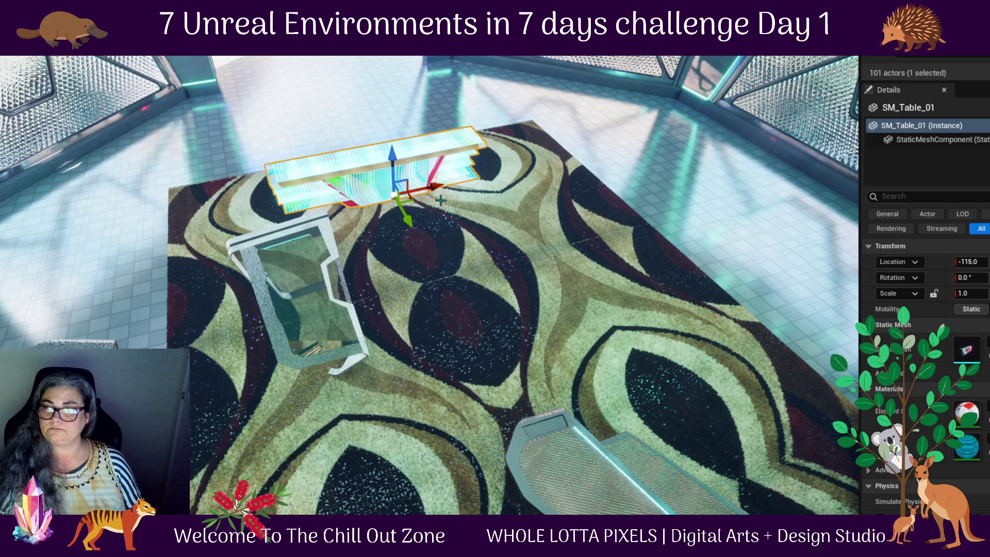
- Move SM_Table_03 to the rug's upper-right and SM_Chair in among the glass tables
click(297, 284)
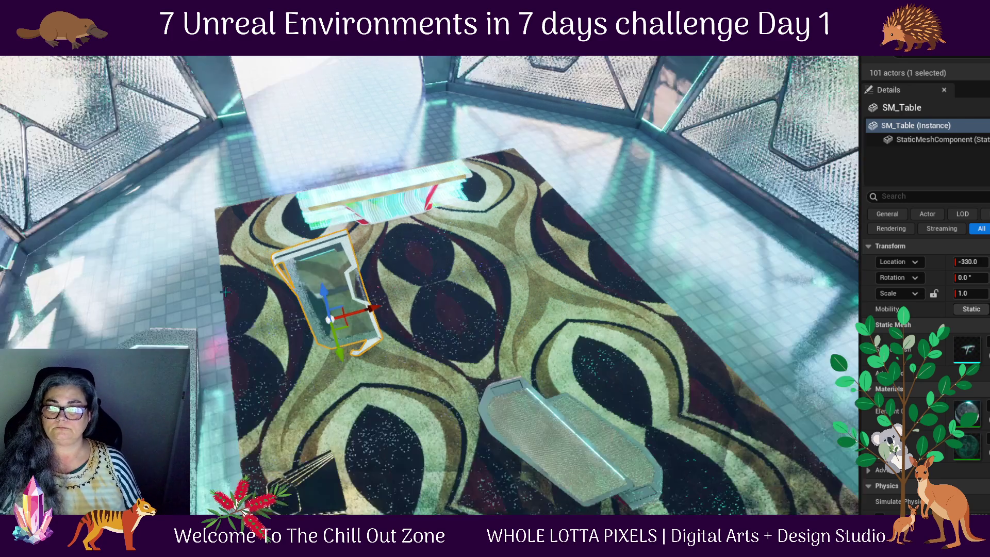
mouse_move(336, 322)
mouse_down()
mouse_move(309, 331)
mouse_move(320, 291)
mouse_move(353, 287)
mouse_up()
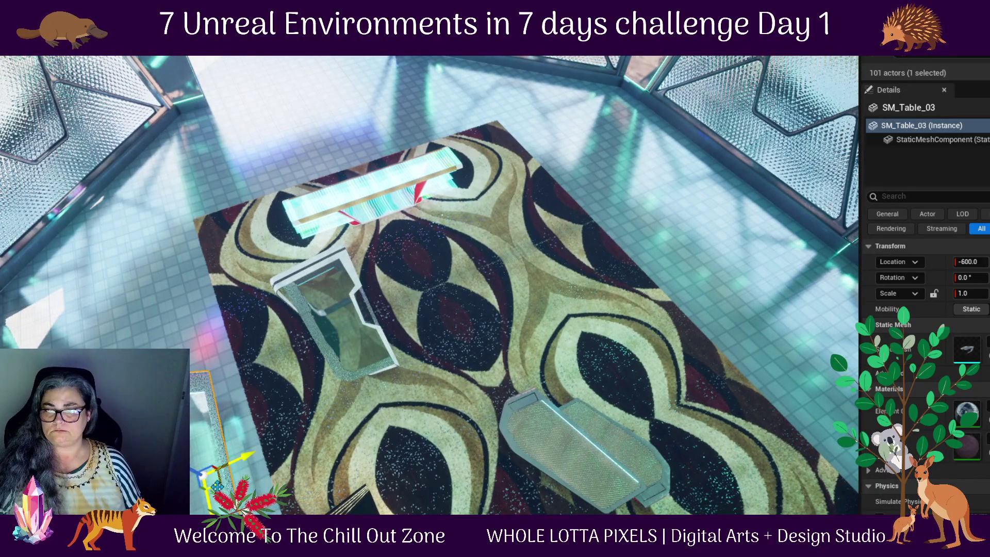
mouse_move(216, 485)
mouse_down()
mouse_move(537, 253)
mouse_move(555, 251)
mouse_move(547, 258)
mouse_up()
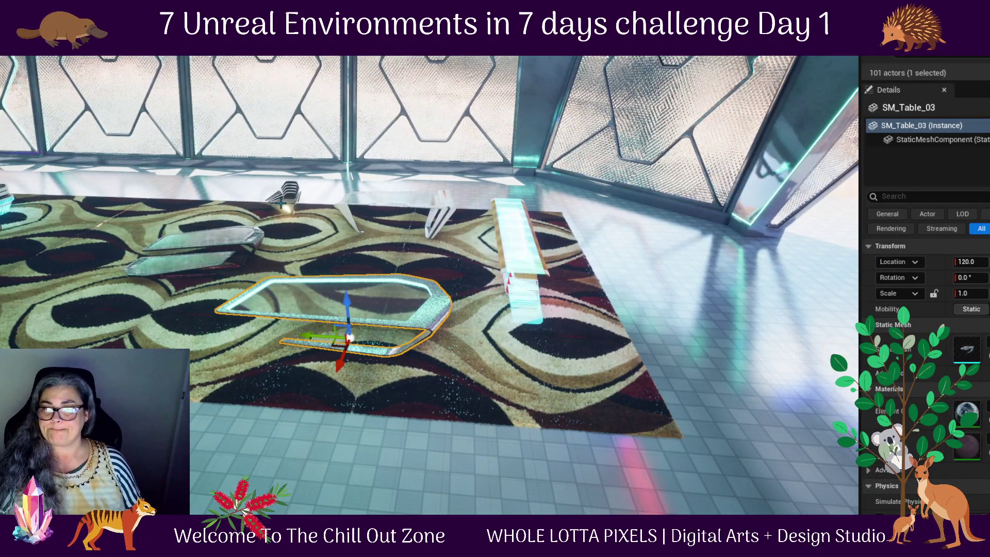
click(282, 201)
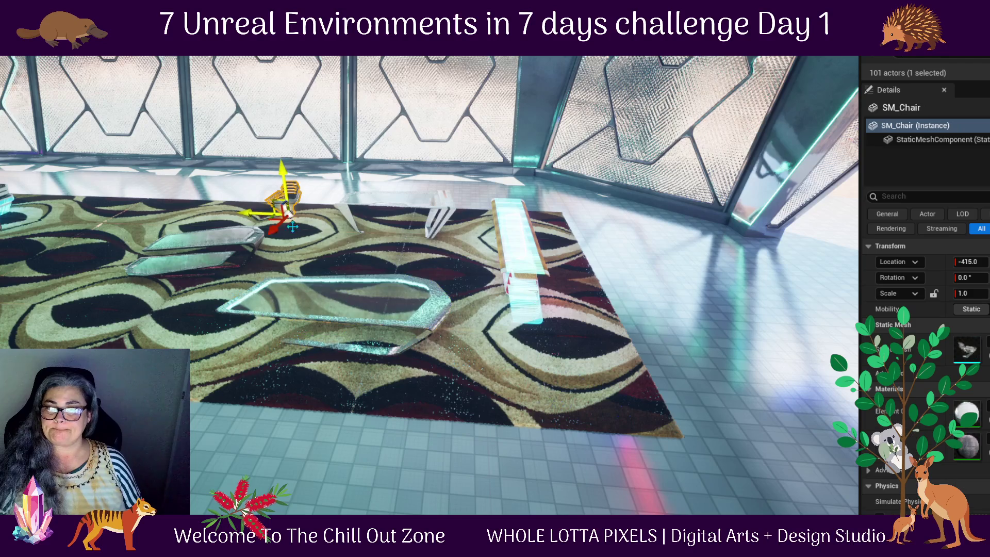
mouse_move(270, 220)
mouse_down()
mouse_move(384, 281)
mouse_move(364, 286)
mouse_move(375, 281)
mouse_up()
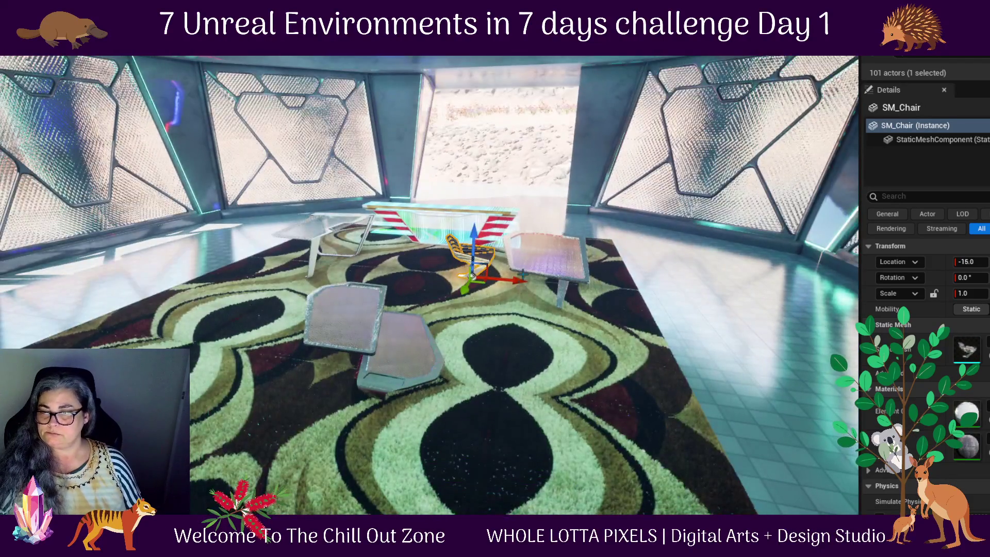
drag(509, 281, 515, 283)
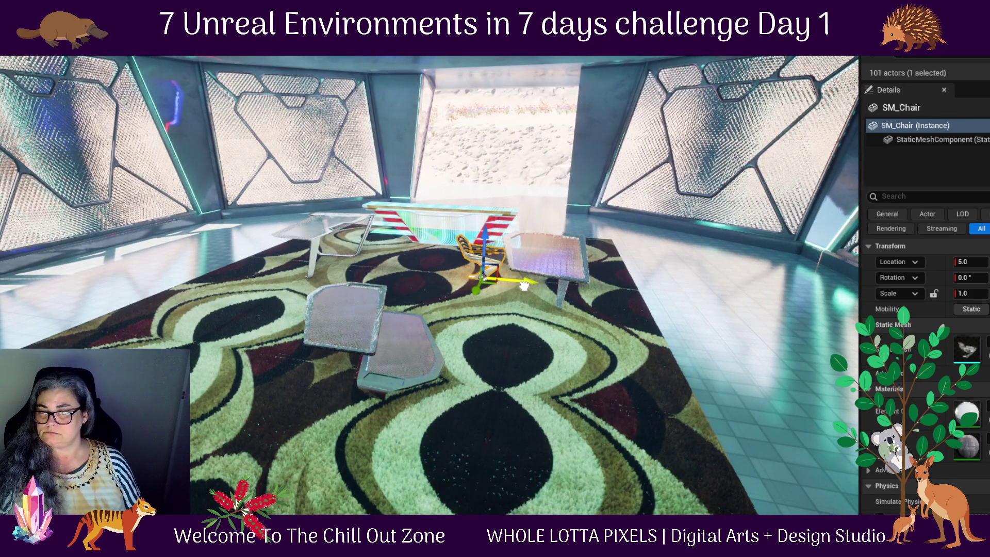
click(341, 233)
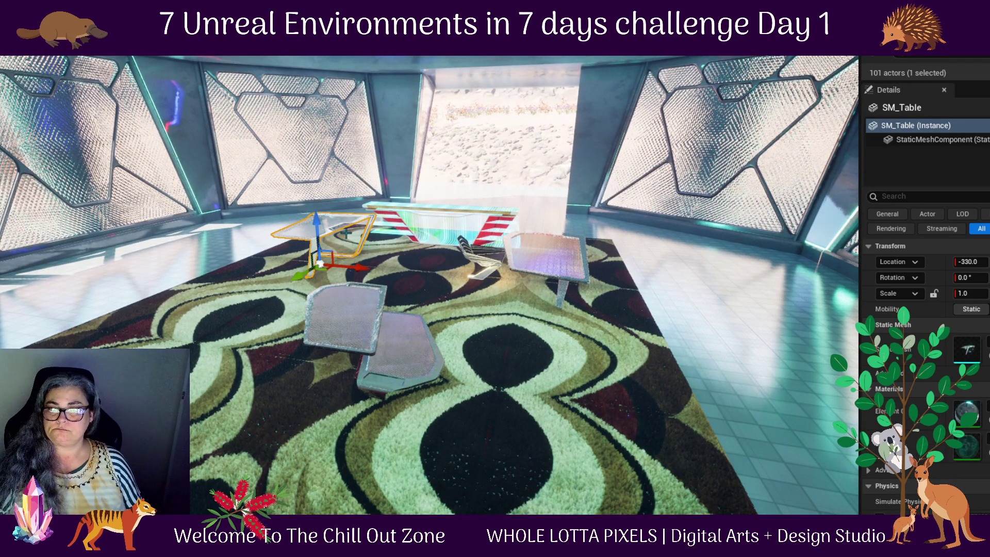
mouse_move(341, 233)
mouse_down()
mouse_move(325, 258)
mouse_move(345, 268)
mouse_move(335, 263)
mouse_up()
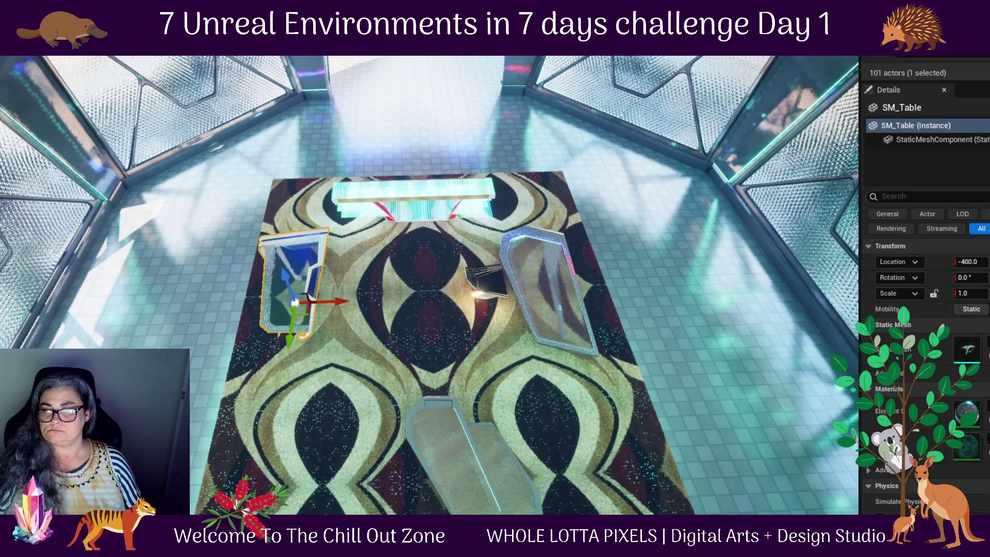
click(478, 488)
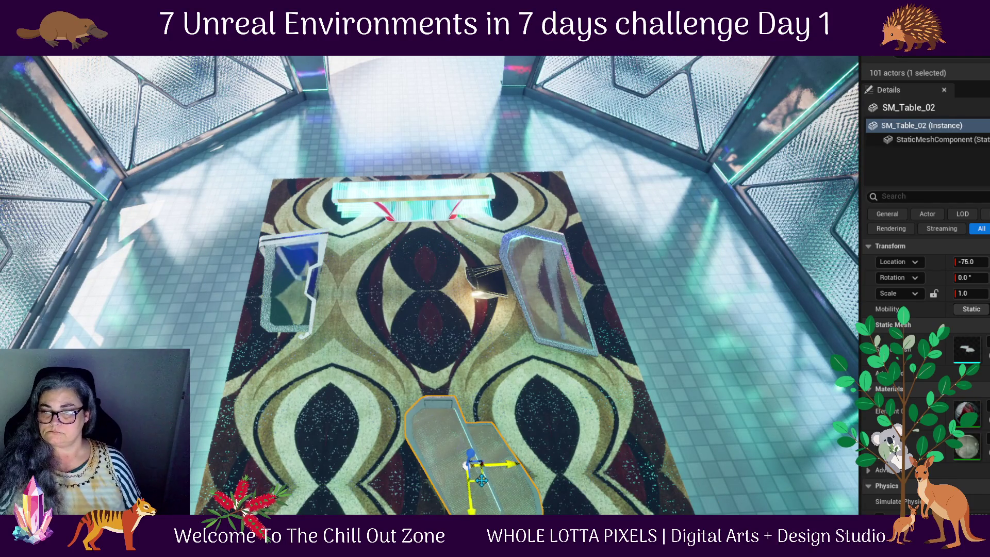
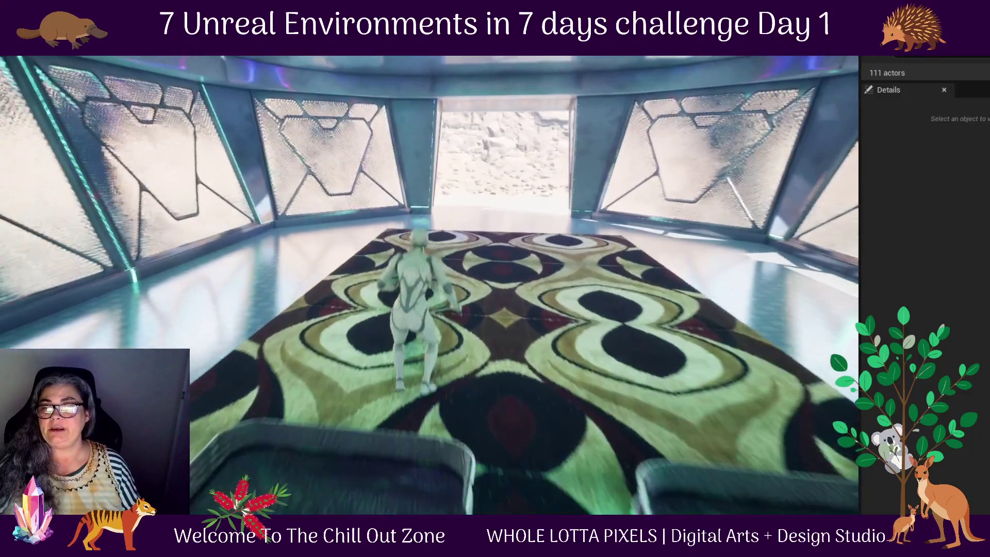
- Stop the play test and open the Content Drawer at the Modular_Sci_Fi Meshes folder
key(Escape)
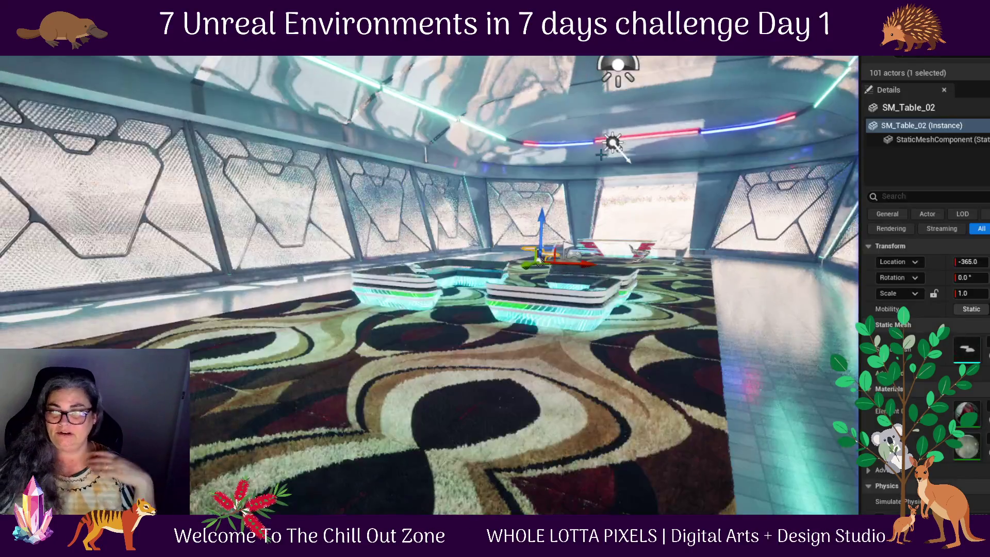
key(ctrl+space)
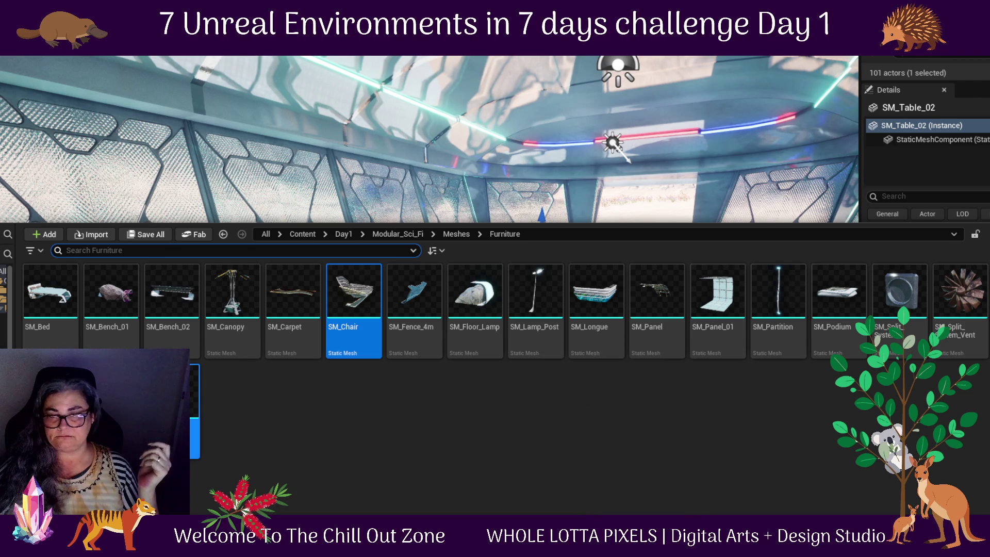
click(456, 234)
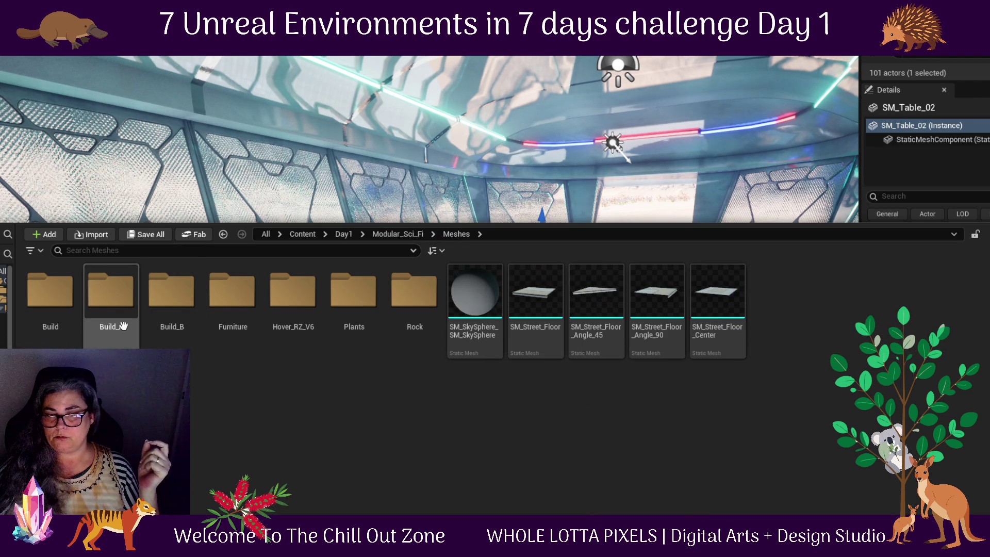
- Peek into Build_B, then go from Day1 into the NeonParallax Meshes folder
double_click(167, 305)
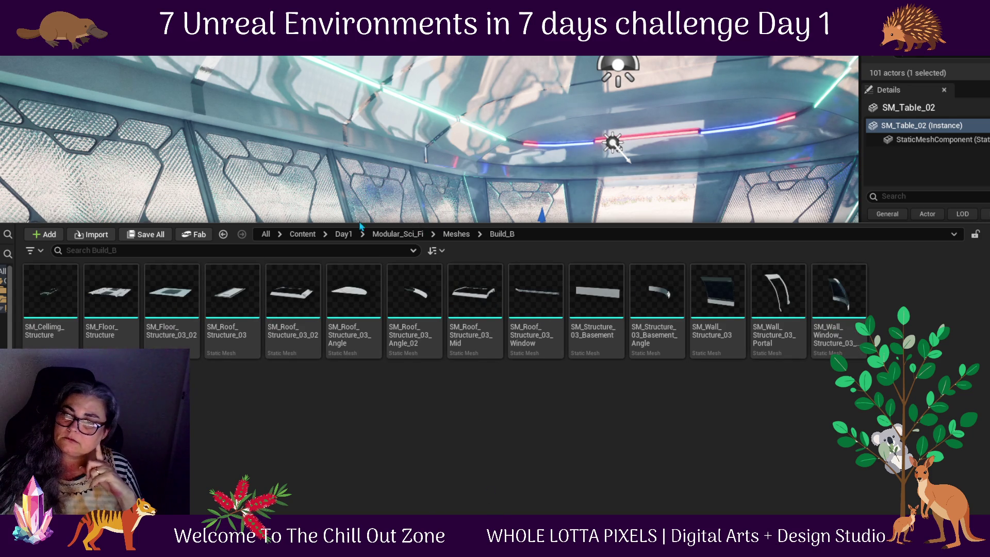
click(343, 234)
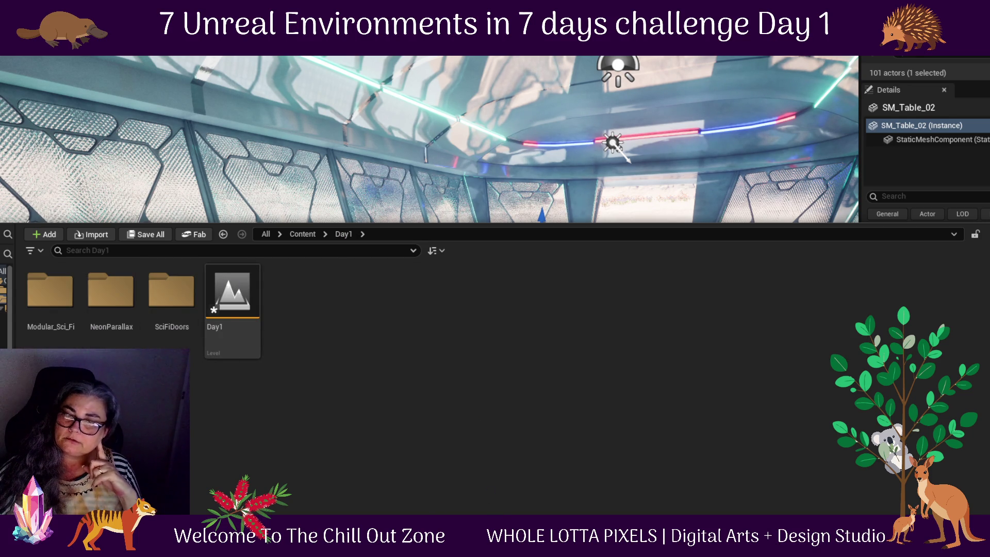
double_click(106, 292)
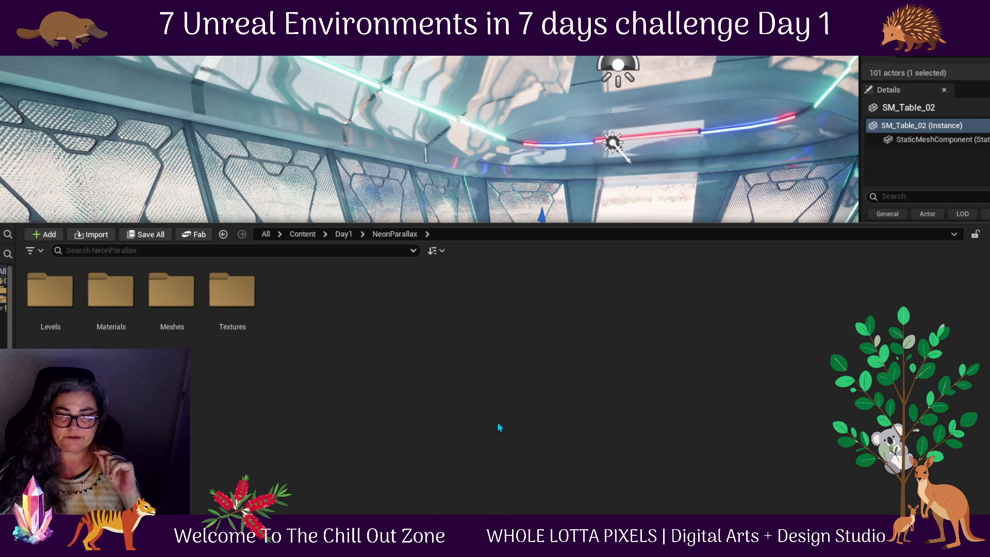
double_click(181, 276)
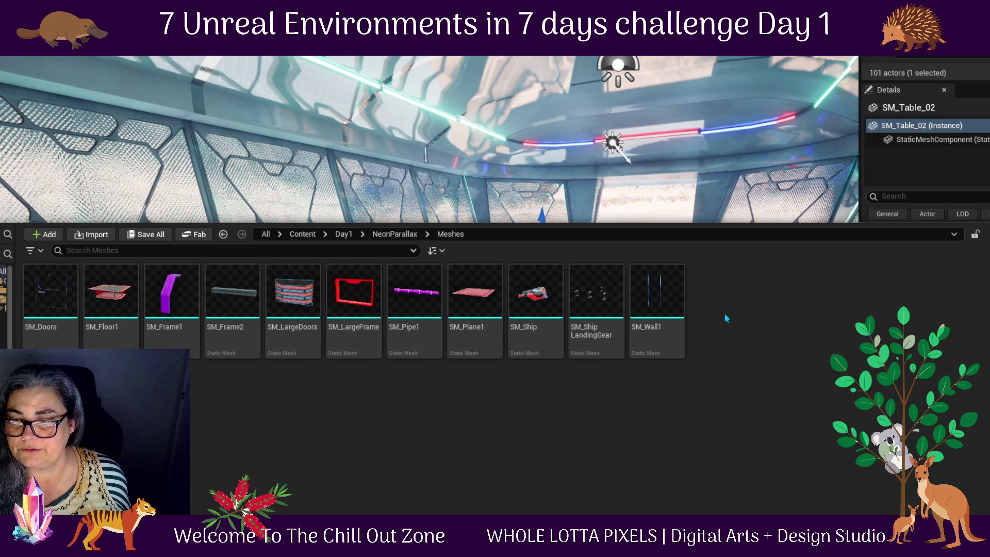
- Place SM_Ship in the level and move it onto open desert ground beside the dome
mouse_move(523, 315)
mouse_move(523, 315)
mouse_down()
mouse_move(380, 303)
mouse_move(576, 260)
mouse_move(715, 370)
mouse_move(728, 428)
mouse_move(715, 446)
mouse_up()
key(f)
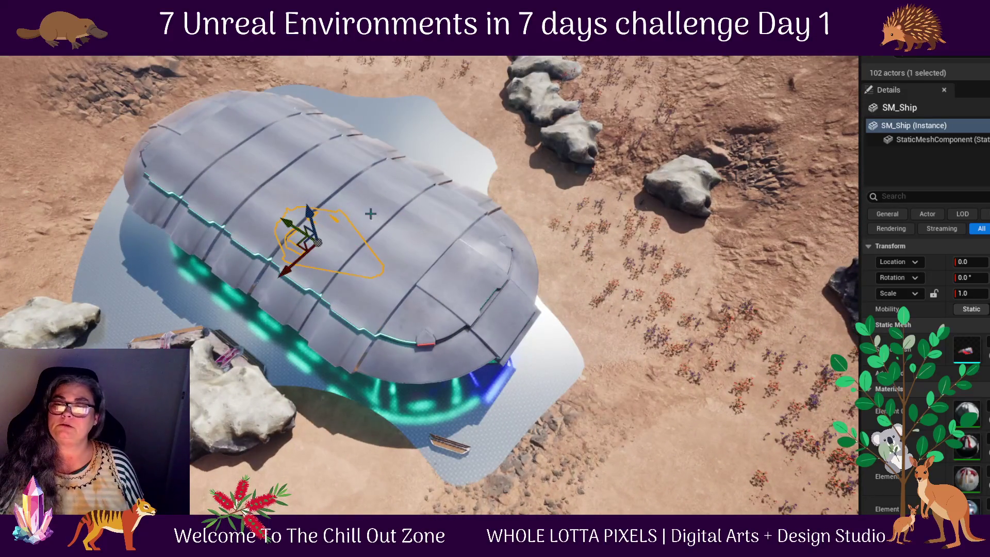
mouse_move(306, 227)
mouse_down()
mouse_move(175, 144)
mouse_move(112, 88)
mouse_up()
mouse_move(101, 194)
mouse_down()
mouse_move(101, 154)
mouse_move(119, 160)
mouse_move(112, 183)
mouse_up()
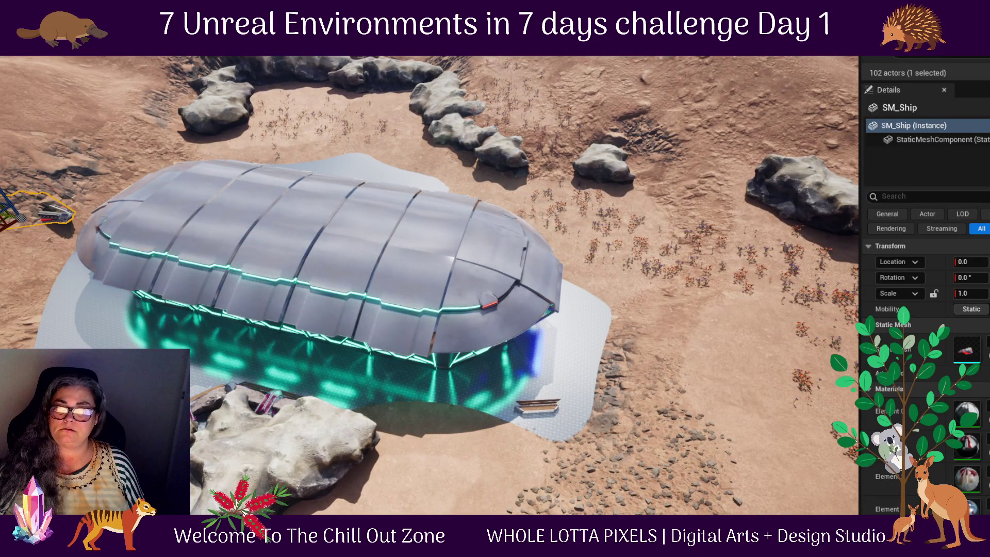
drag(55, 214, 789, 374)
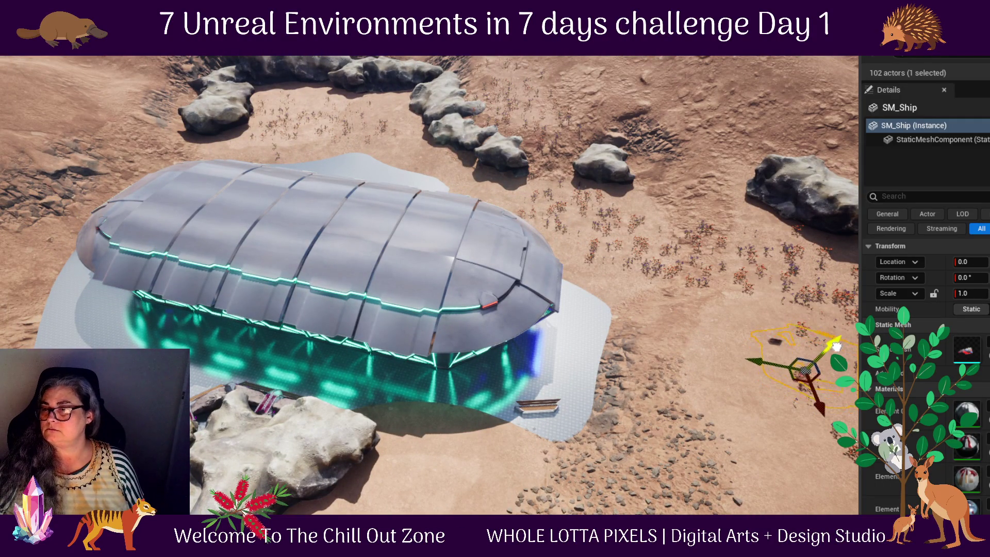
- Raise the ship slightly above the ground and rotate it about -90°
key(f)
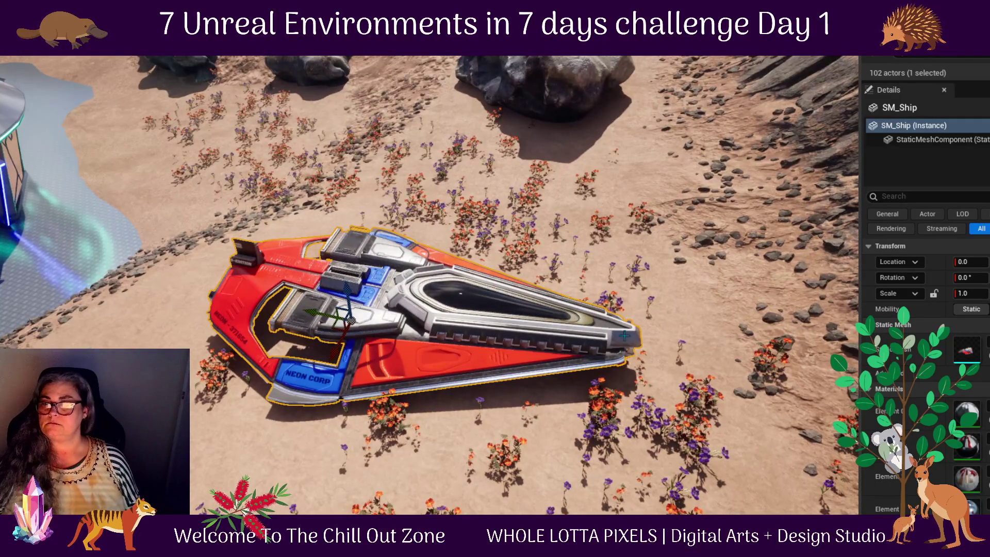
drag(429, 289, 454, 196)
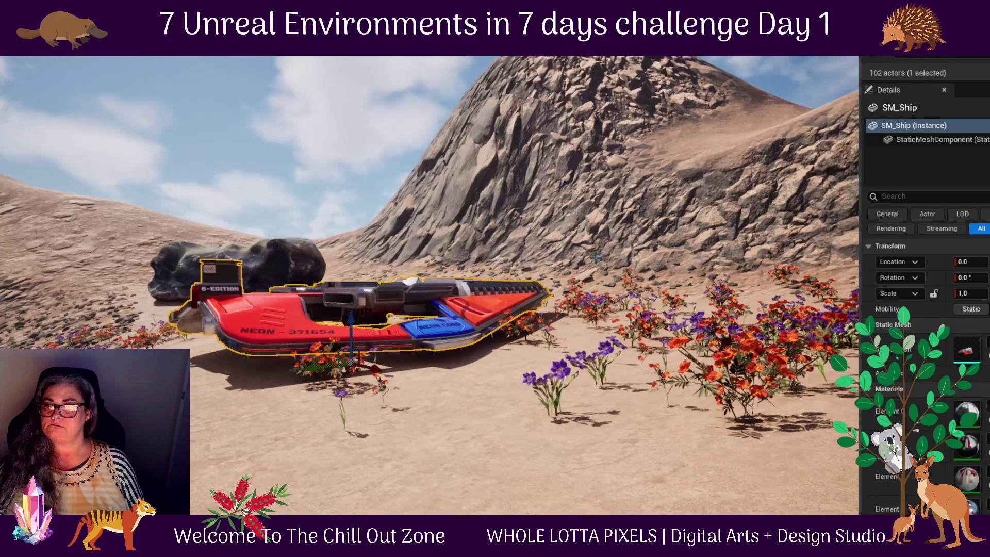
mouse_move(352, 316)
mouse_down()
mouse_move(356, 281)
mouse_move(361, 328)
mouse_up()
mouse_move(233, 435)
mouse_down()
mouse_move(402, 435)
mouse_move(404, 351)
mouse_move(404, 433)
mouse_move(516, 434)
mouse_up()
key(e)
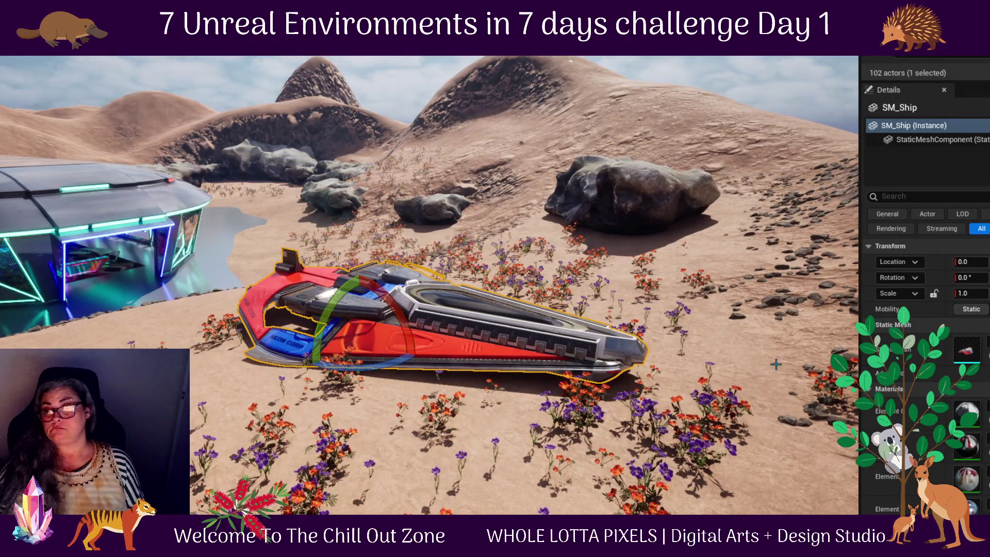
mouse_move(344, 367)
mouse_down()
mouse_move(412, 367)
mouse_move(356, 361)
mouse_up()
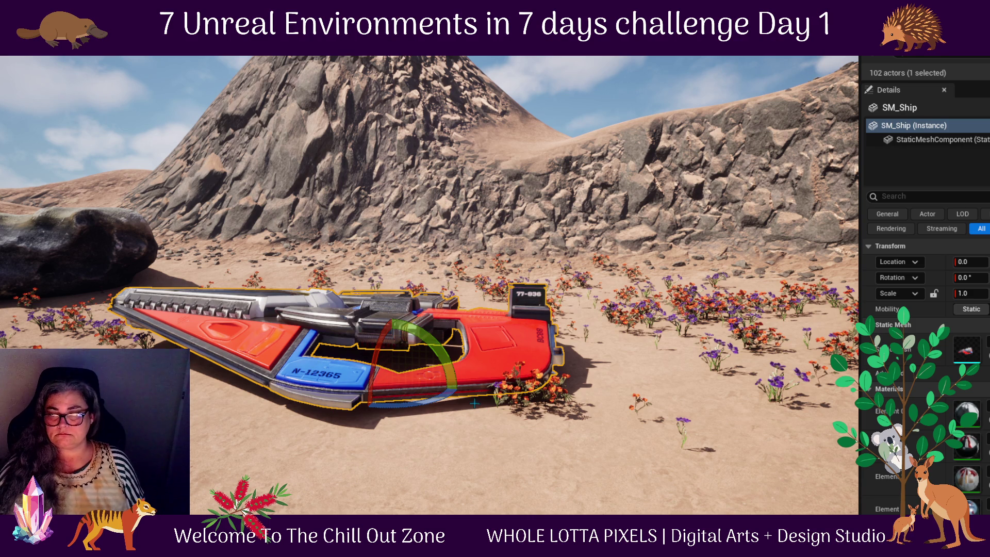
key(ctrl+space)
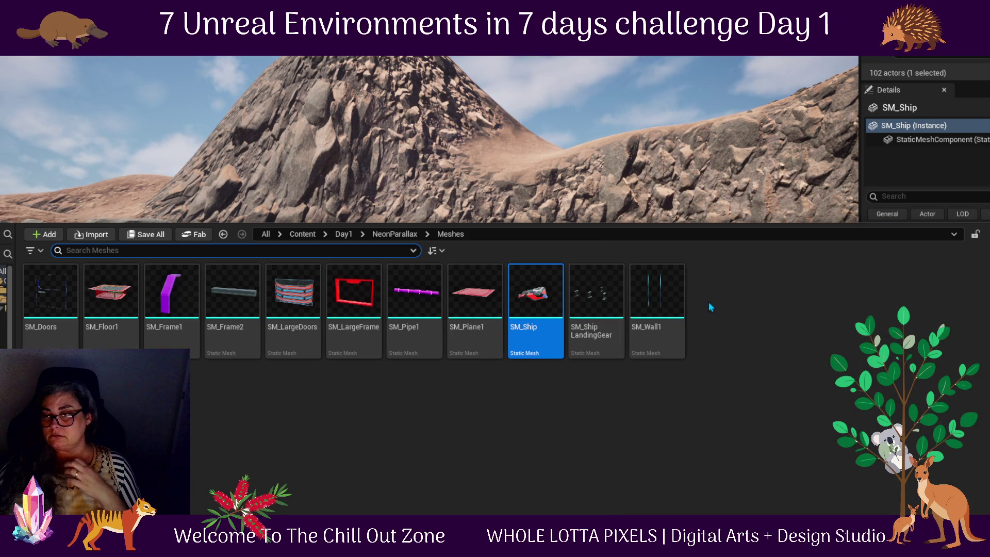
- Look through the NeonParallax Levels folder, then return to the scene view
click(395, 234)
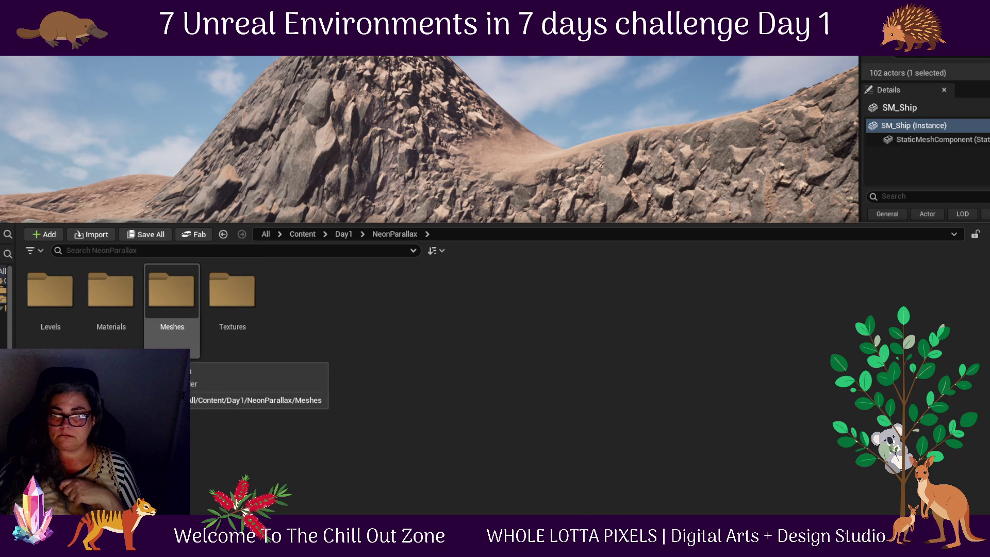
double_click(50, 294)
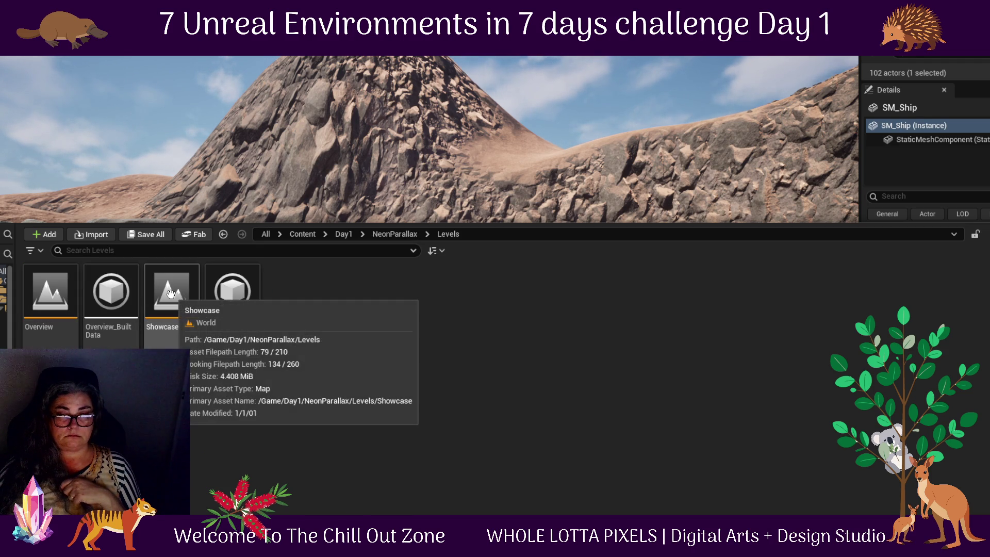
click(304, 206)
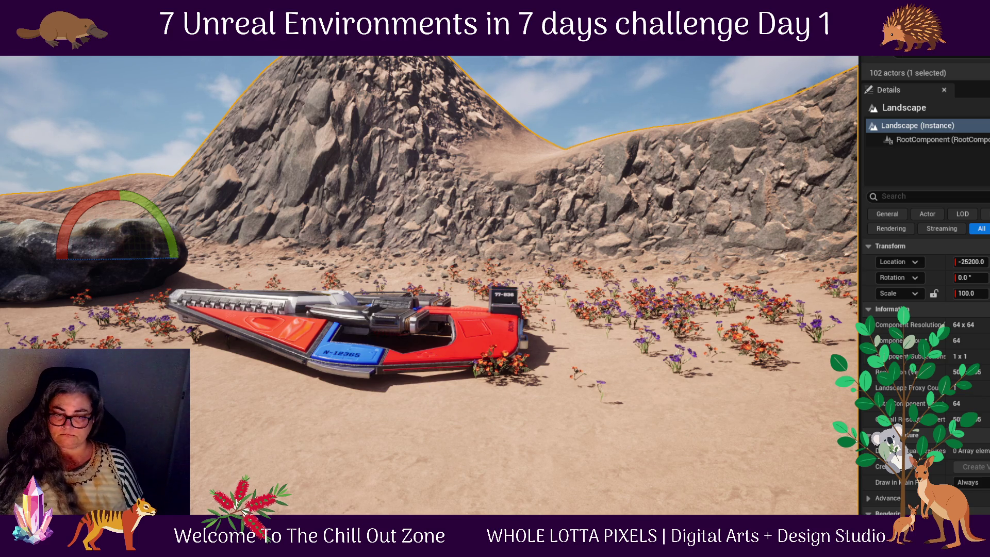
- Browse the SciFiDoors pack from Day1 and view the ship from another angle
key(ctrl+space)
click(384, 234)
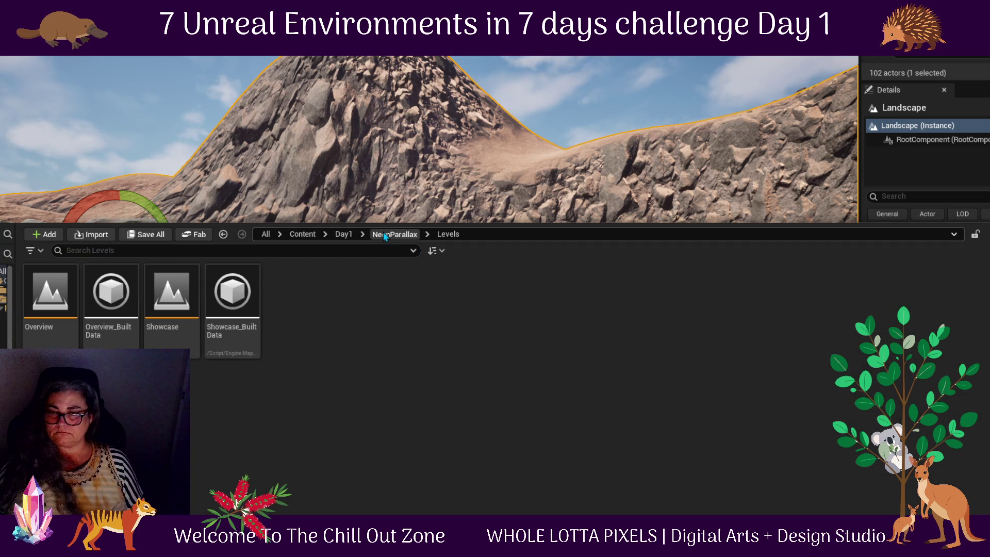
click(346, 237)
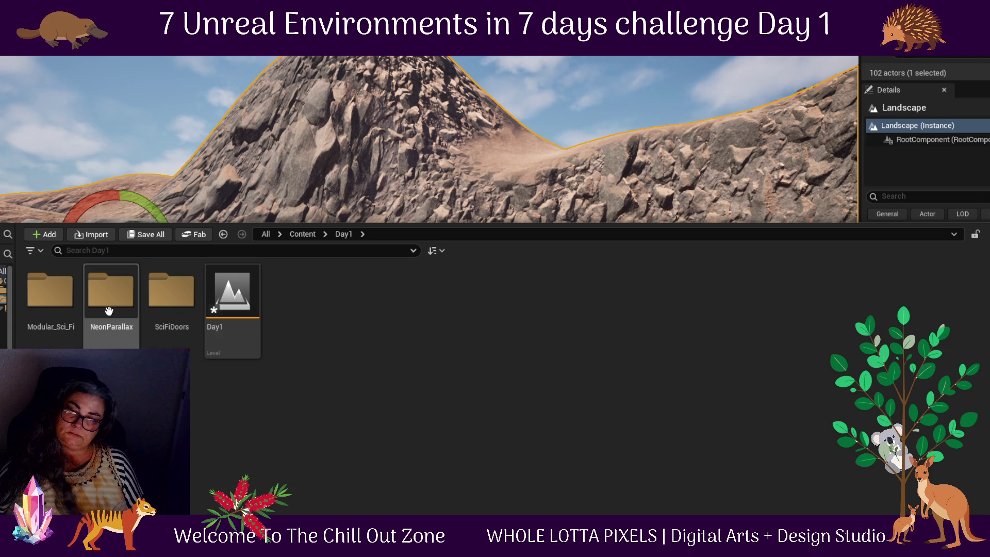
double_click(187, 306)
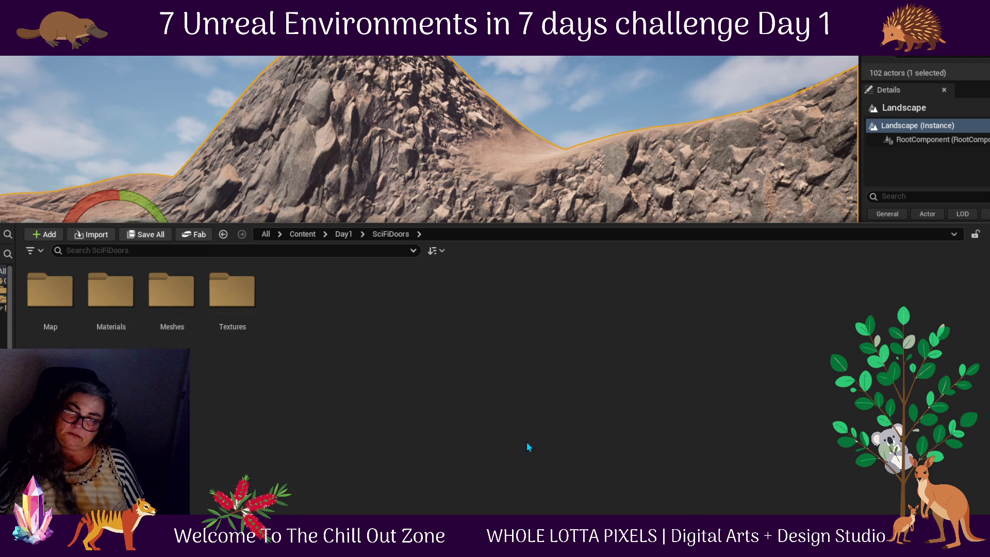
click(274, 176)
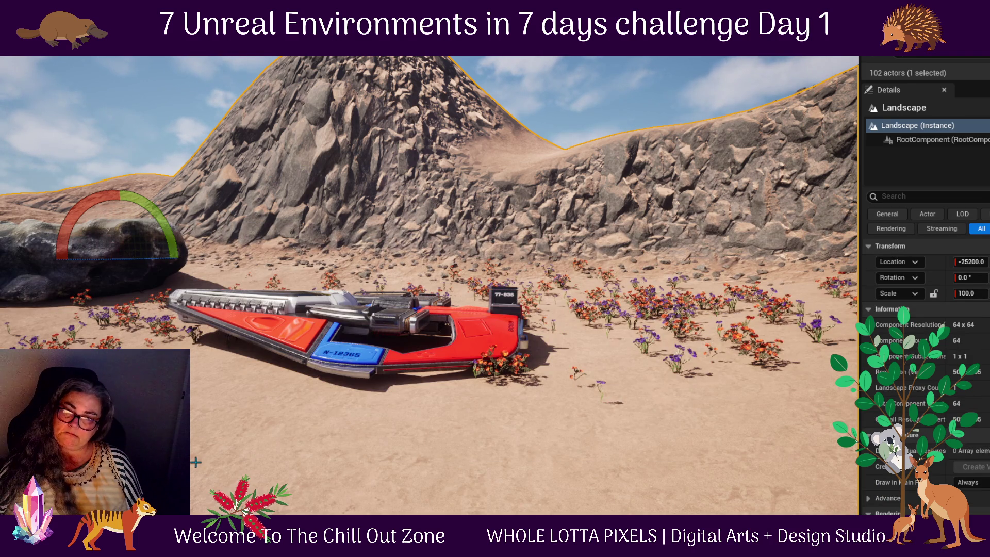
drag(568, 464, 670, 454)
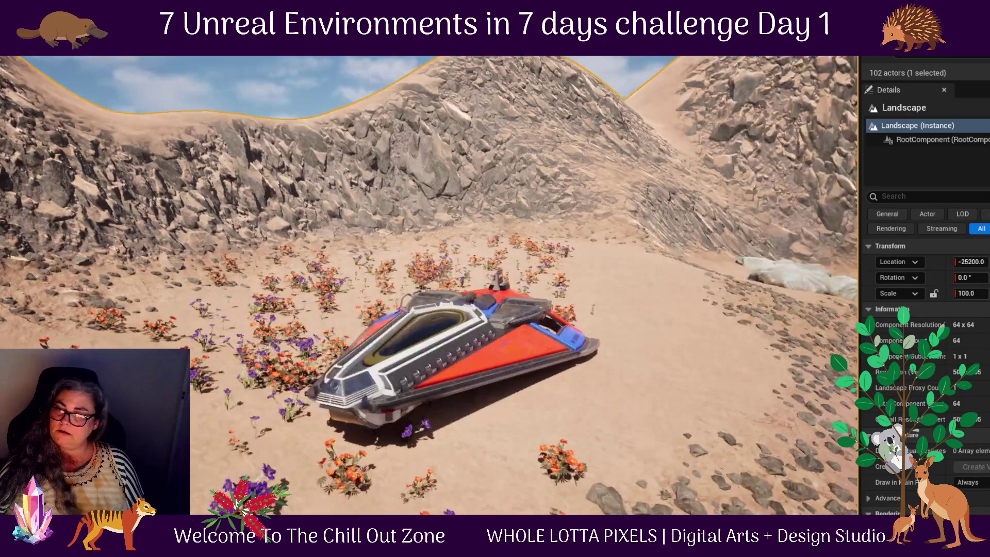
- Open the Fab asset store from the Day1 folder of the Content Drawer
key(ctrl+space)
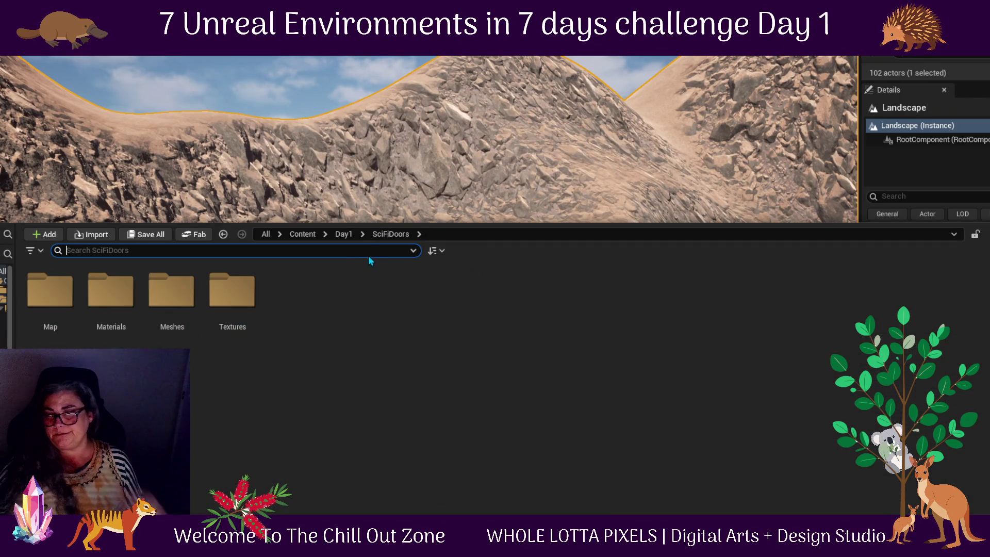
click(343, 235)
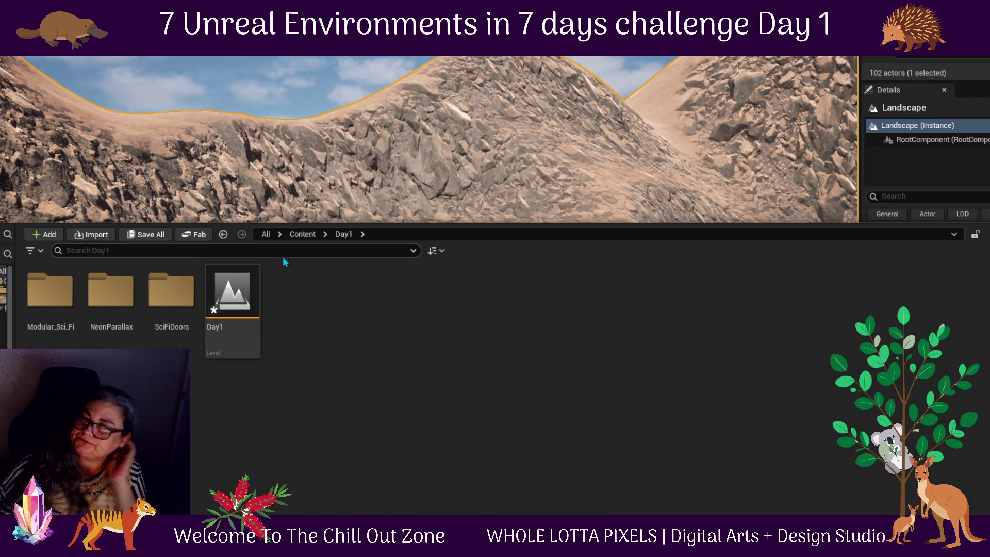
click(205, 237)
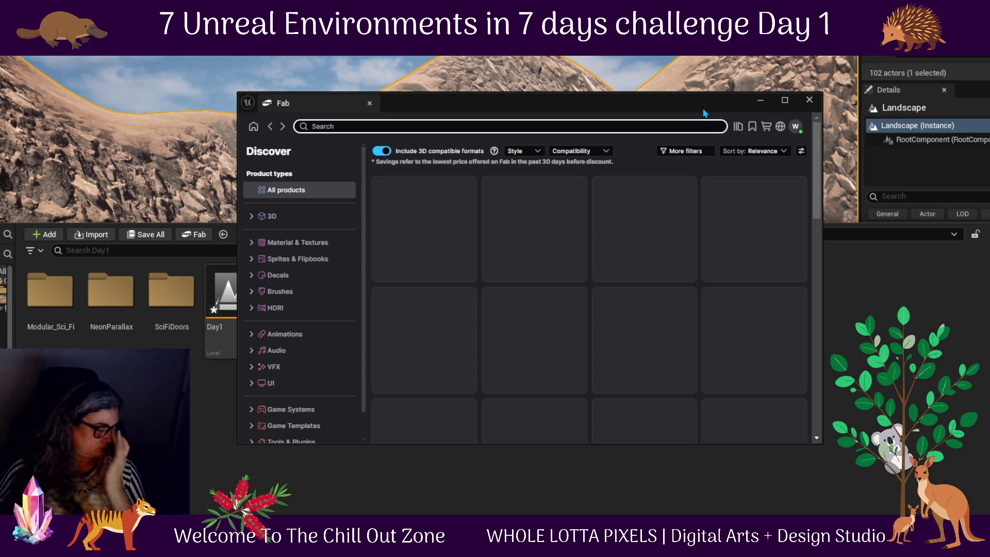
- Open Modular SciFi Station from My Library and page through its enlarged gallery images
click(738, 127)
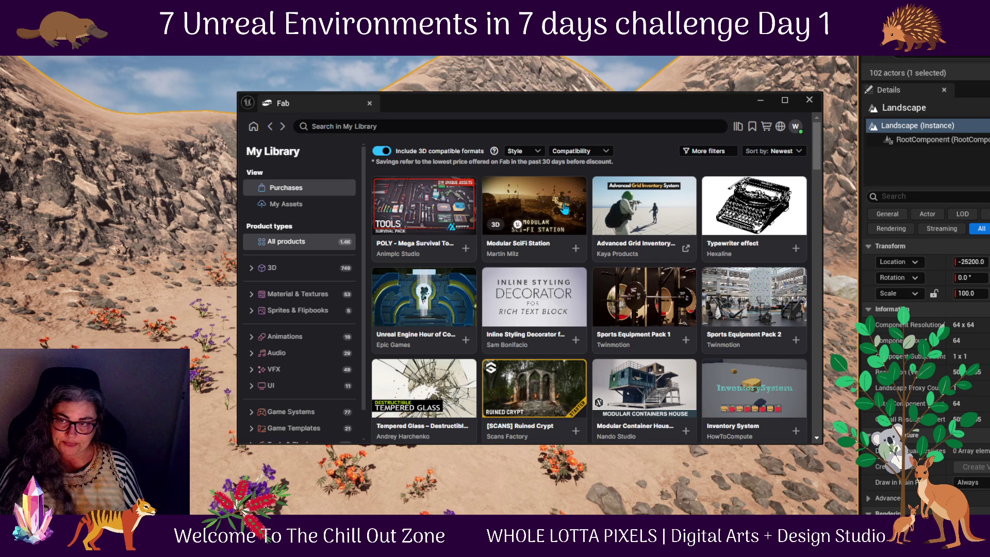
click(514, 203)
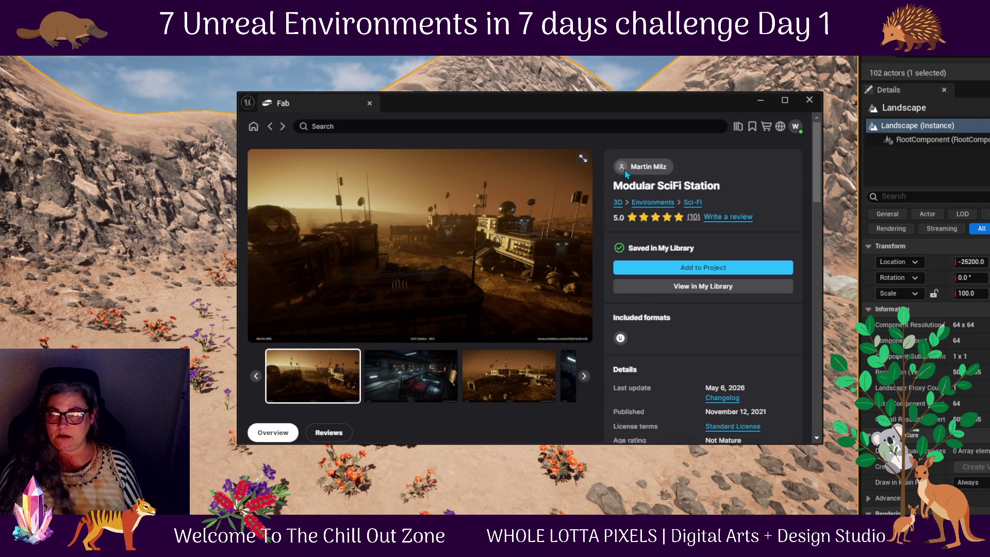
click(583, 158)
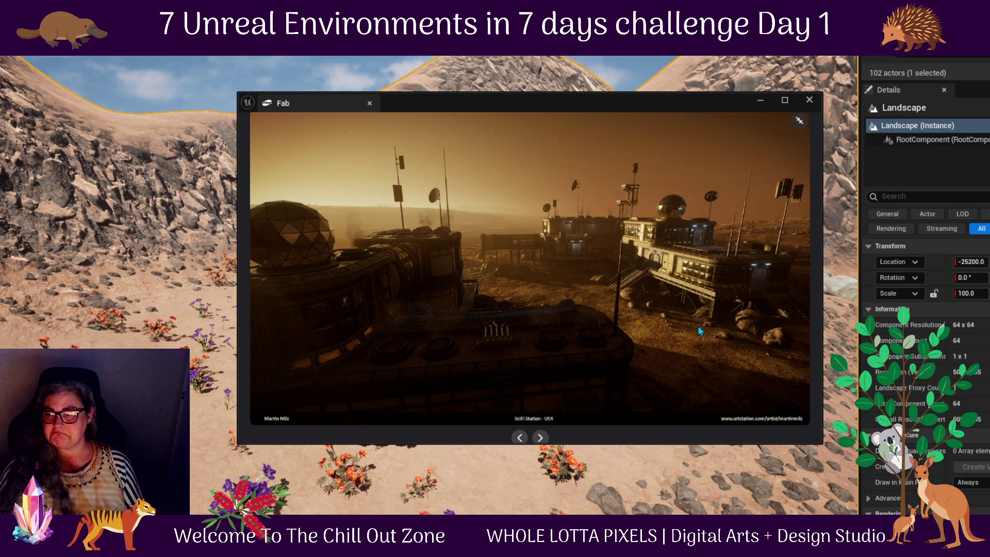
click(546, 438)
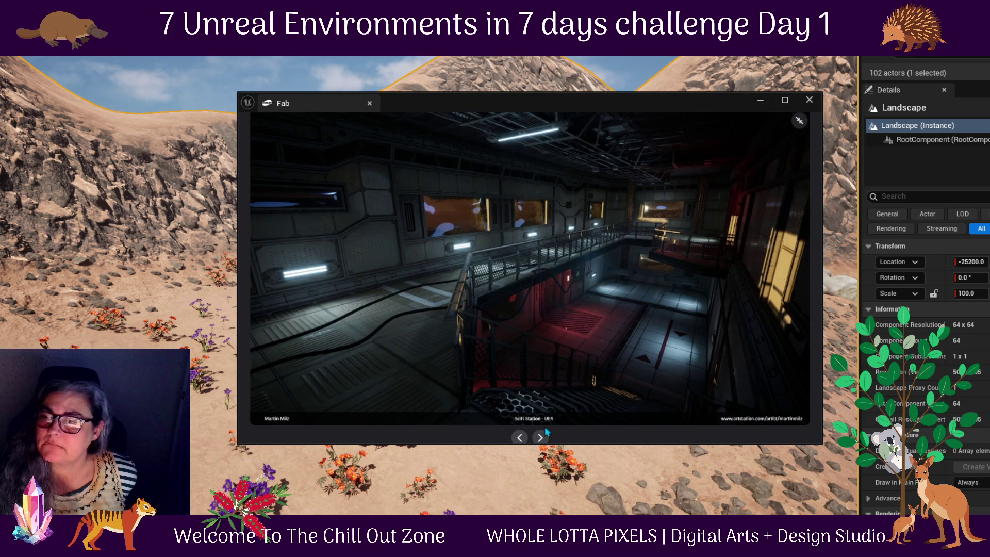
click(545, 437)
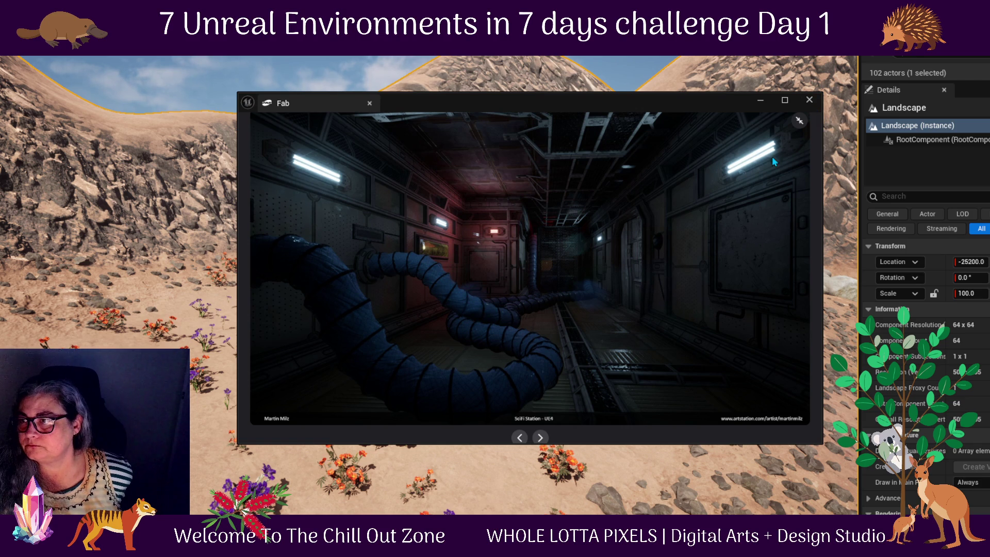
- Close the enlarged gallery and select the Modular_Sci_Fi folder in the Content Drawer
click(797, 119)
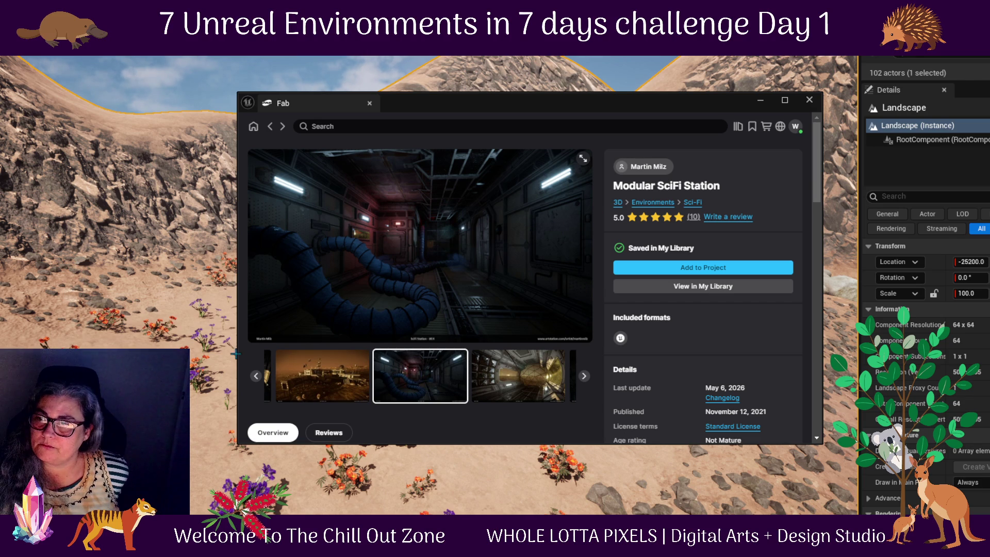
key(ctrl+space)
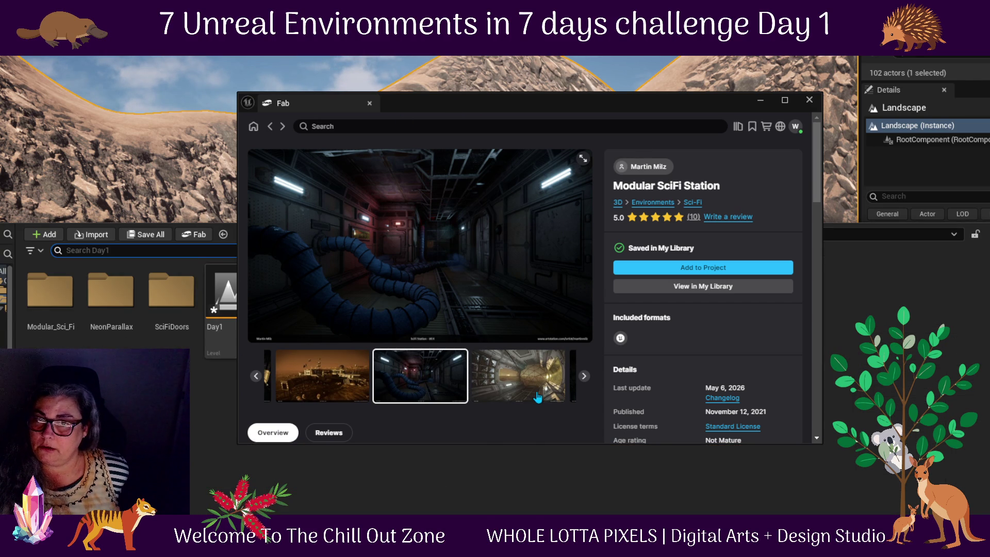
click(47, 313)
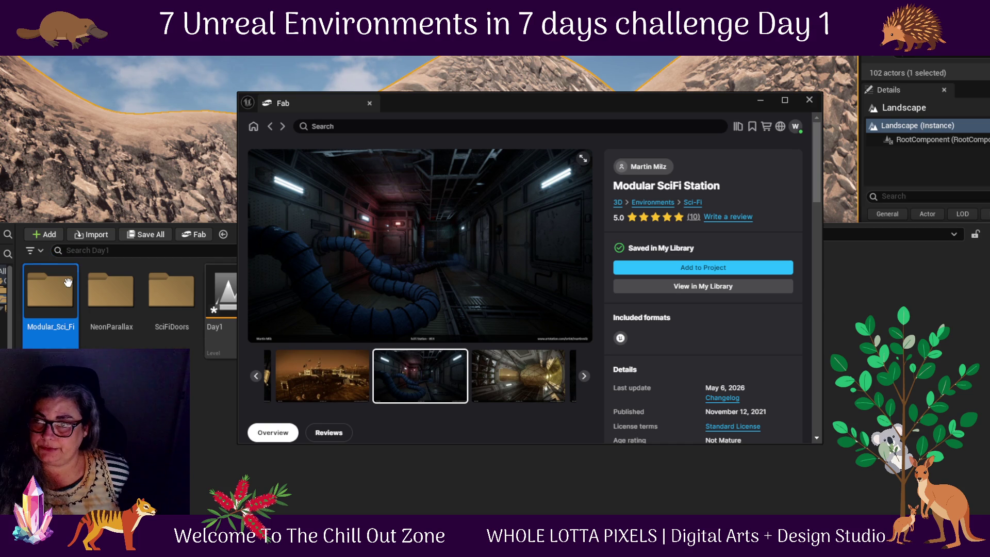
- Open Modular_Sci_Fi with the Fab window moved aside, and look through its Animation folder
double_click(48, 313)
mouse_move(504, 104)
mouse_down()
mouse_move(742, 448)
mouse_move(685, 456)
mouse_up()
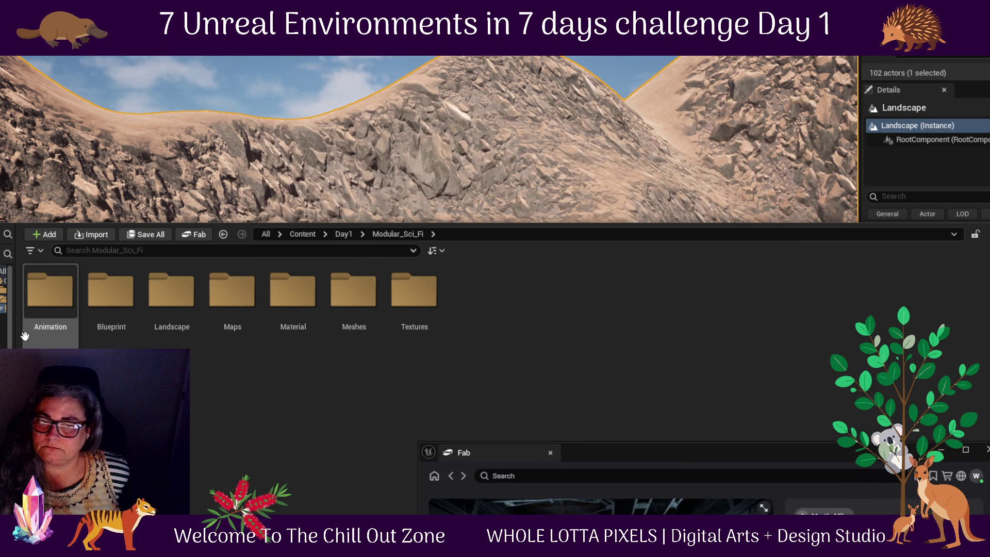
double_click(46, 303)
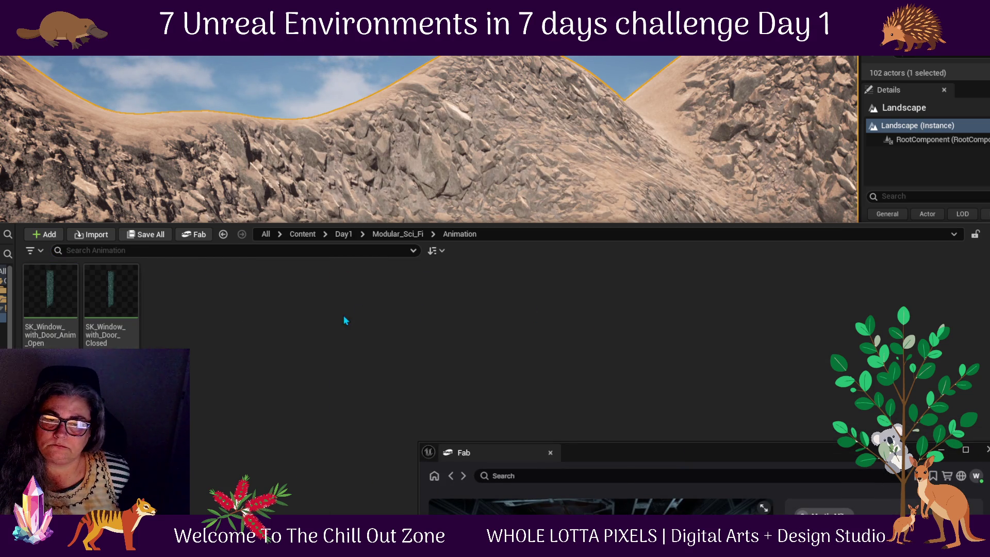
mouse_move(104, 344)
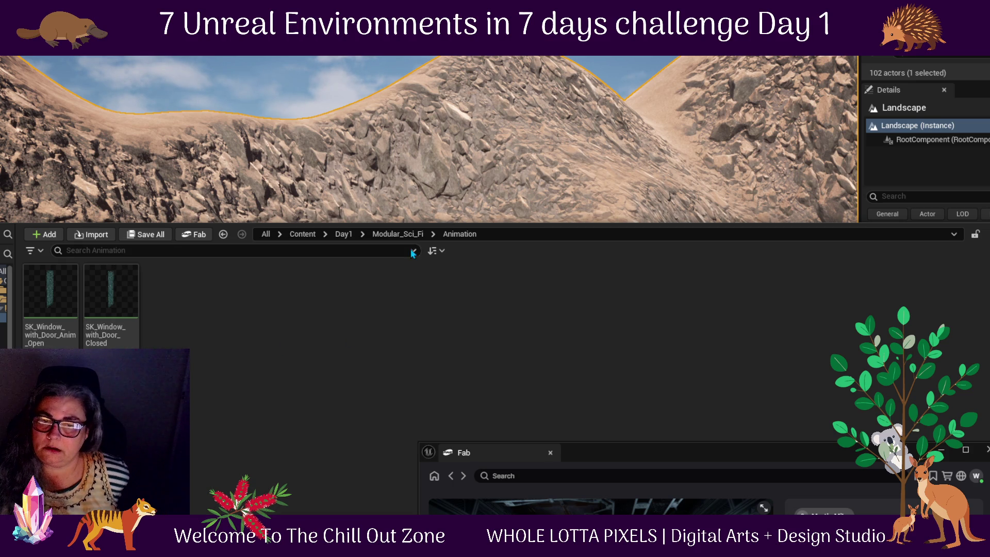
click(411, 236)
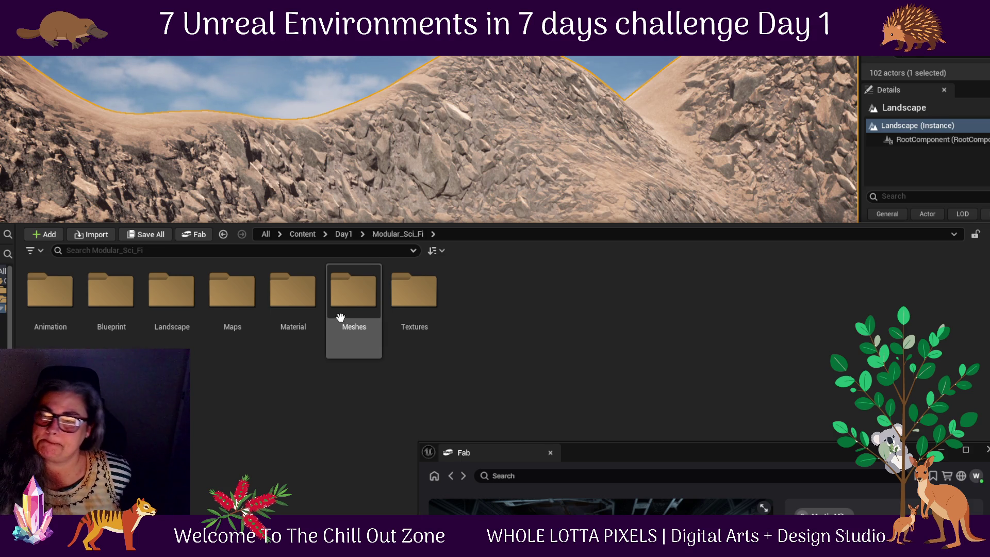
- Browse Meshes > Build_B, park Fab on the right, then return to the Content root
double_click(351, 299)
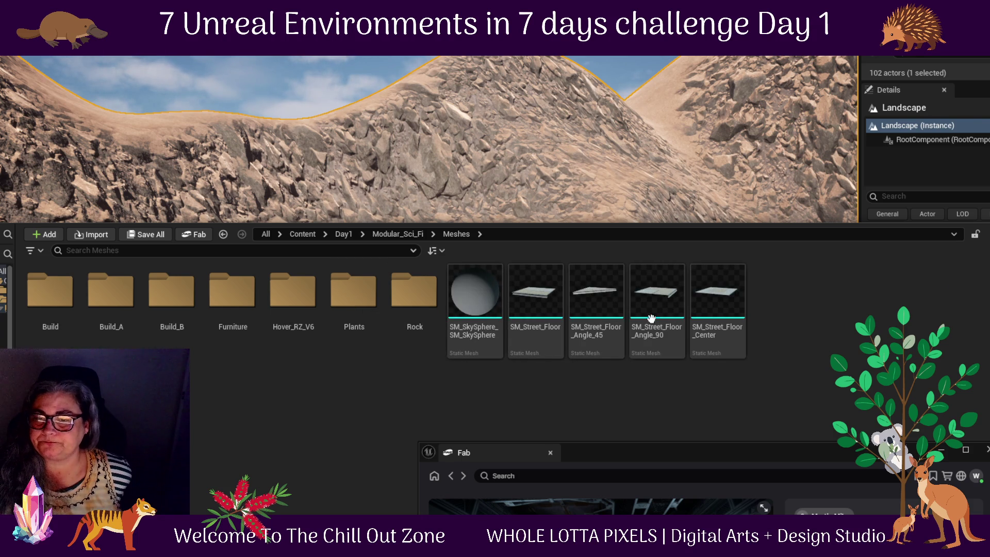
mouse_move(515, 303)
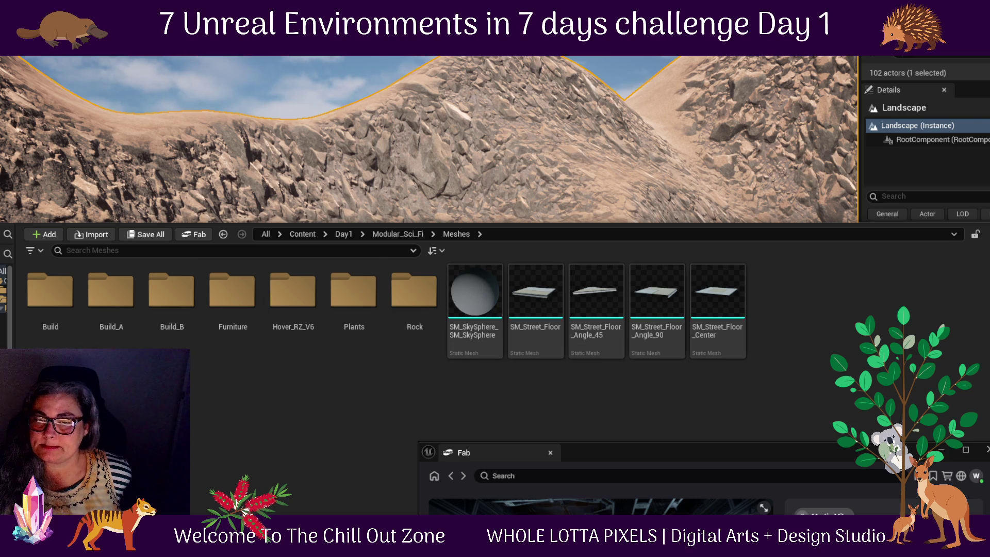
double_click(177, 305)
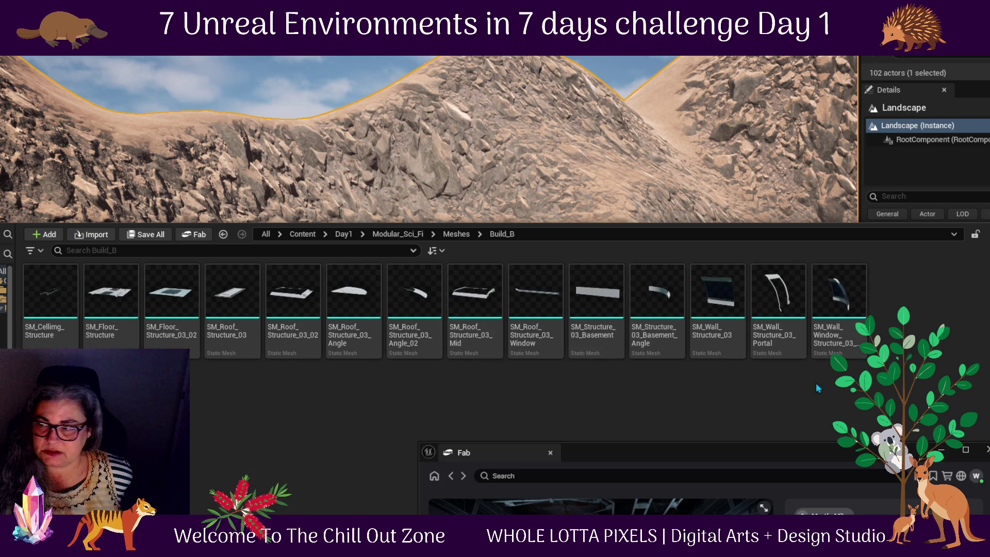
mouse_move(841, 460)
mouse_down()
mouse_move(811, 173)
mouse_move(957, 277)
mouse_up()
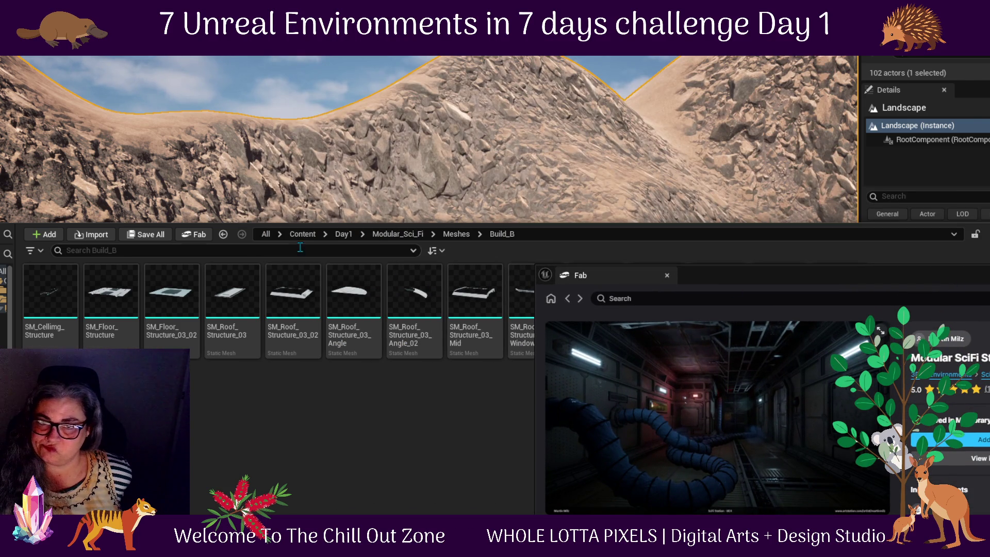
click(381, 237)
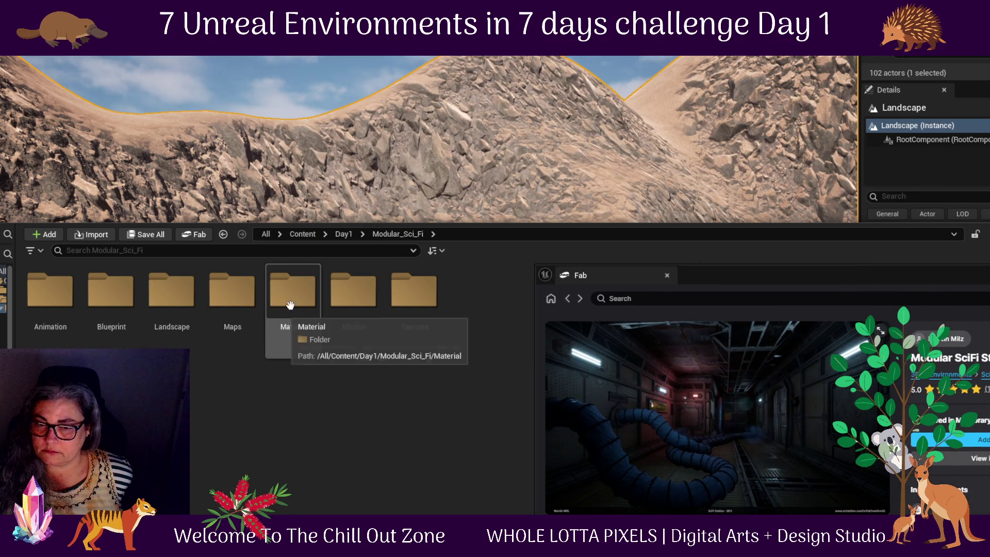
click(302, 234)
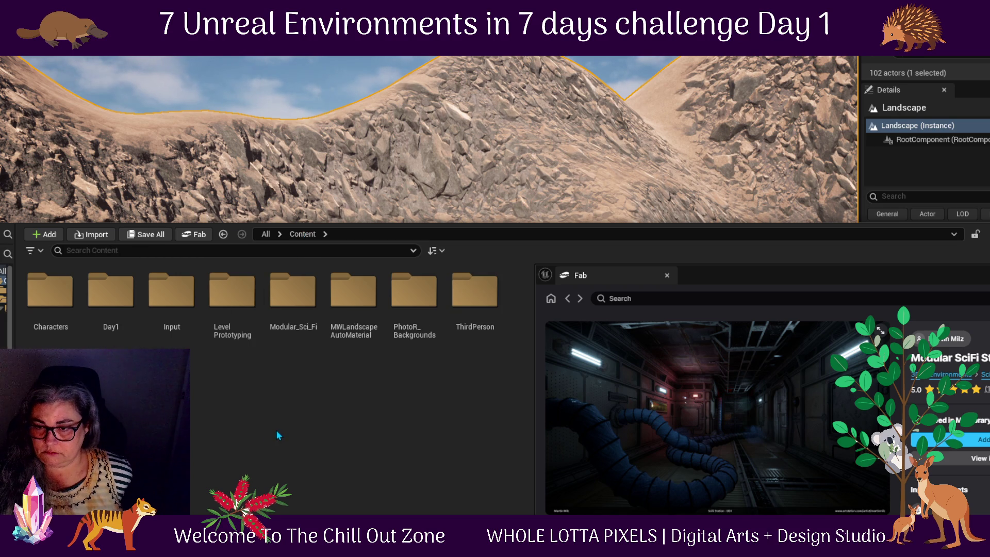
- Browse PhotoR_Backgrounds > Meshes > Modular_Summer > Mountain_A, moving Fab further aside
double_click(406, 289)
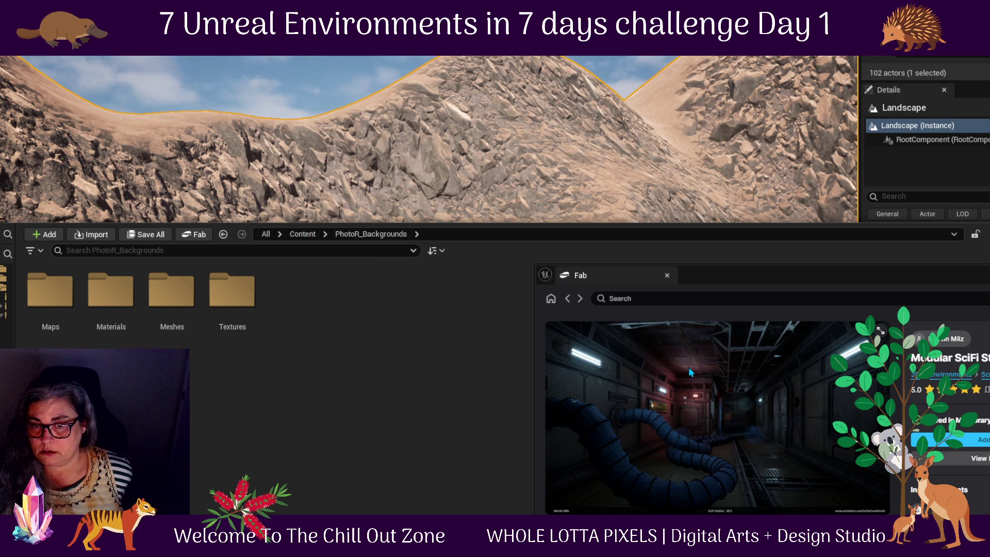
double_click(173, 291)
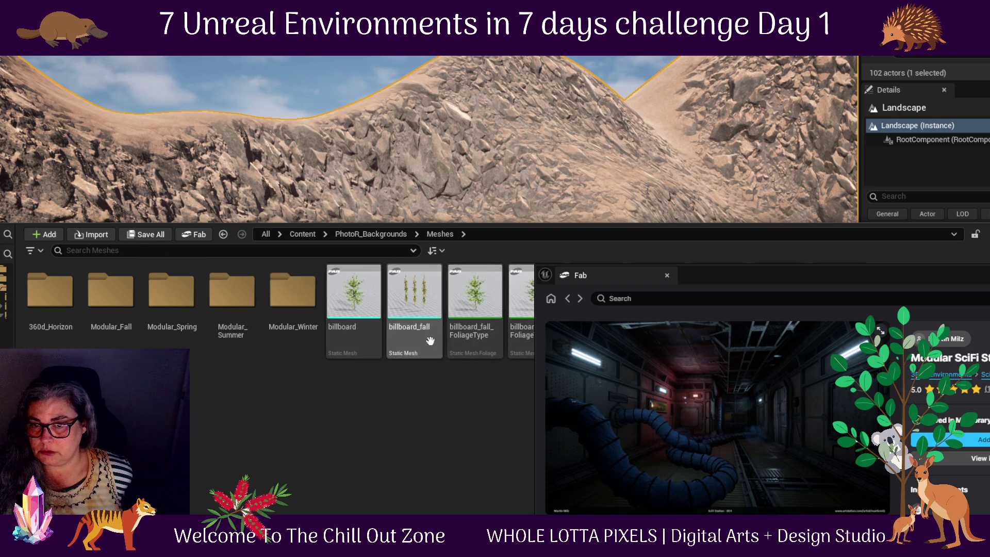
mouse_move(636, 285)
mouse_down()
mouse_move(648, 285)
mouse_move(672, 430)
mouse_up()
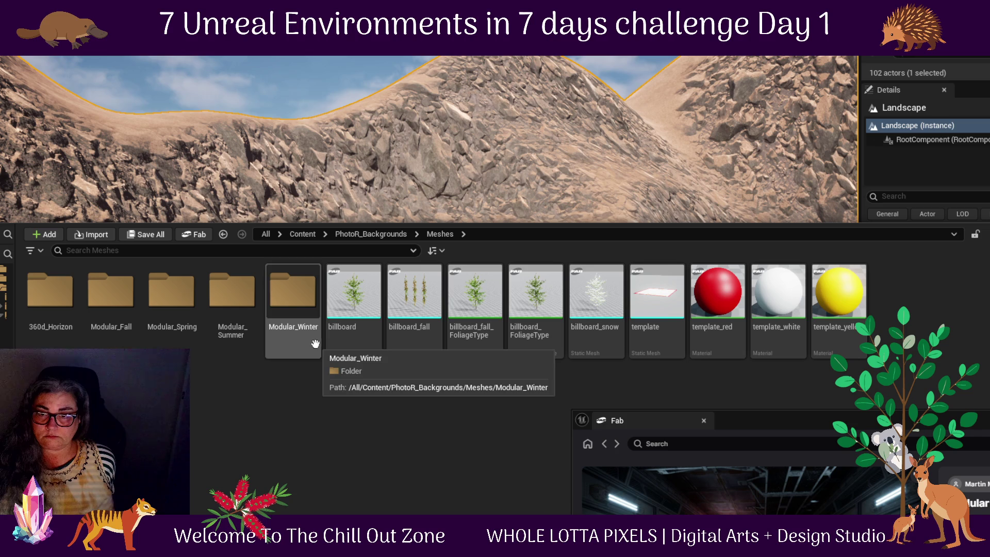
click(232, 299)
double_click(231, 299)
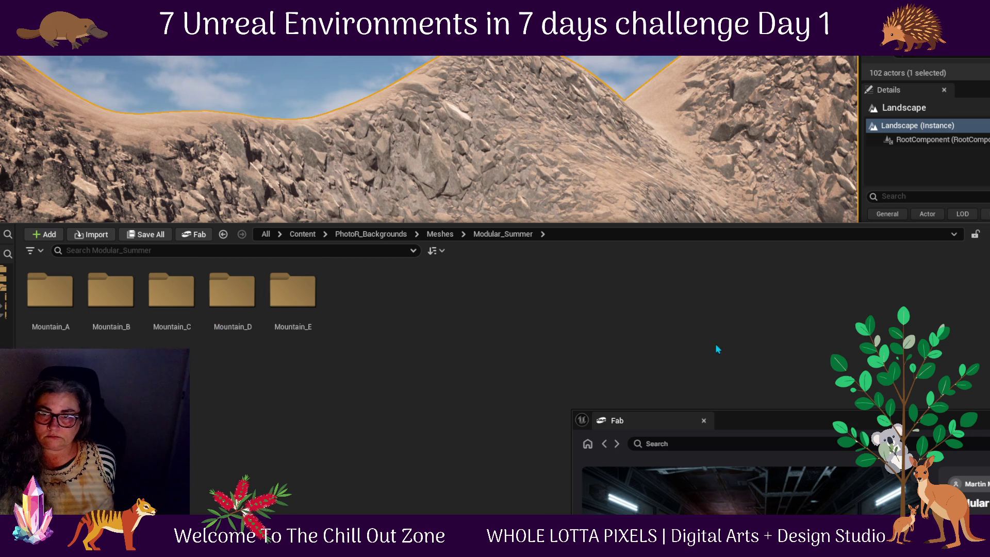
double_click(49, 294)
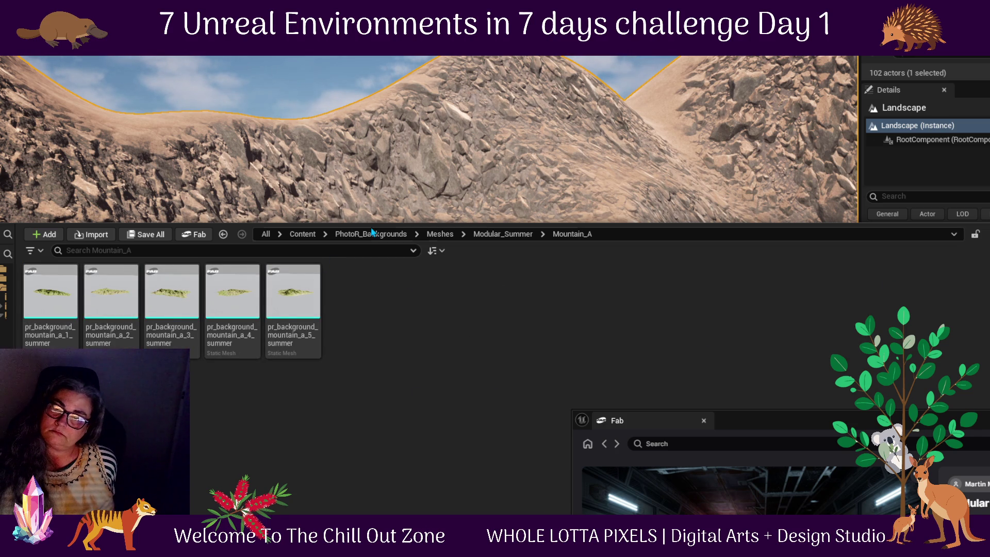
- Return to Content, open the Day1 folder, and bring Fab to the front
click(303, 234)
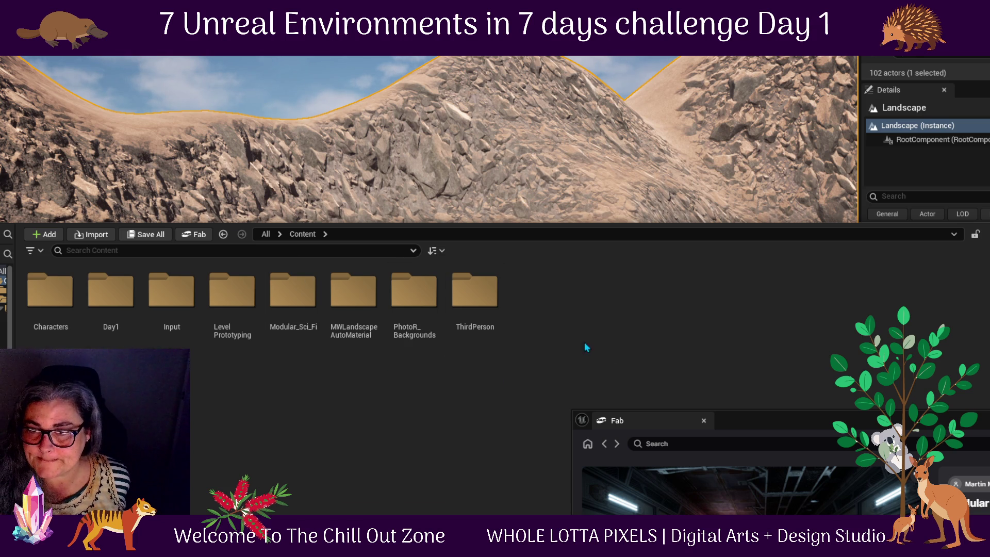
double_click(119, 326)
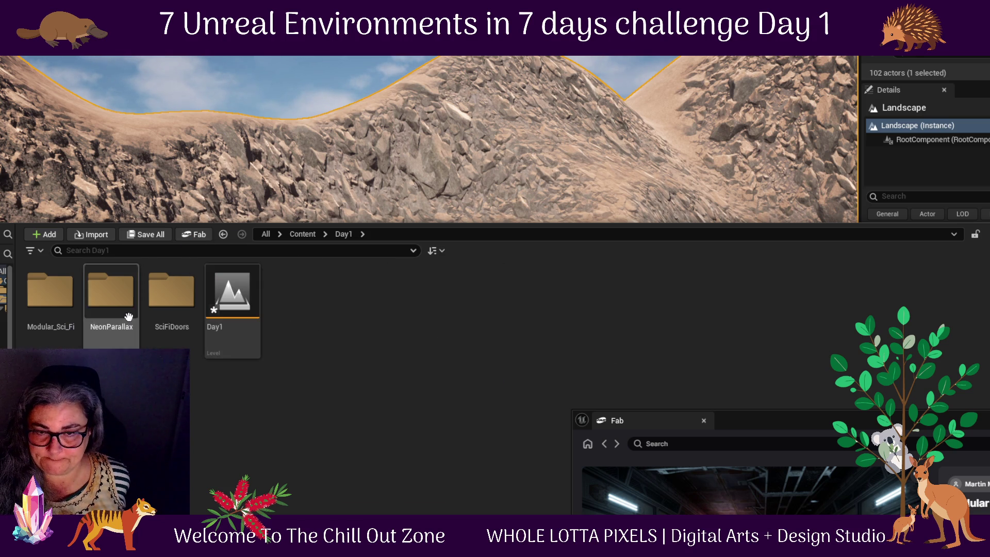
click(197, 231)
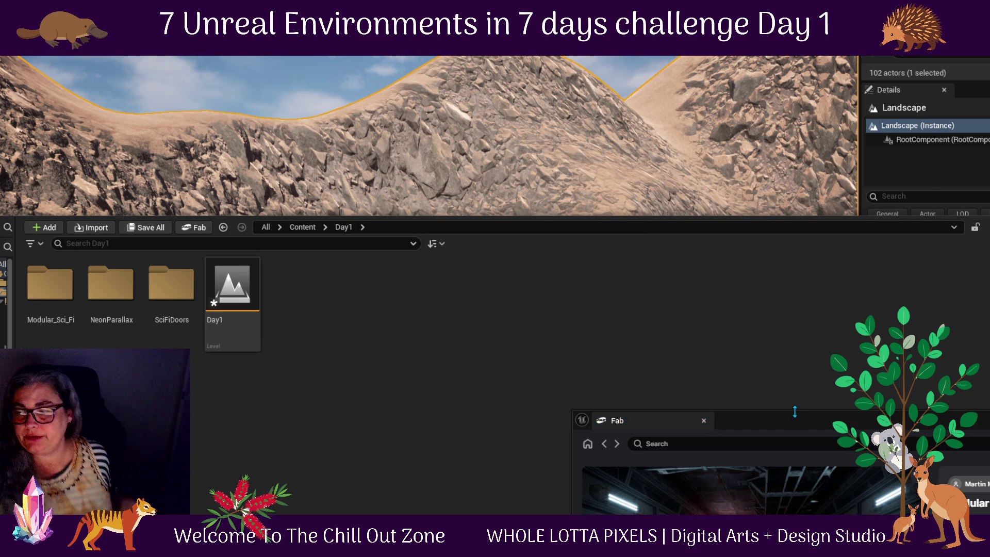
- Centre the Fab window, add Modular SciFi Station to the project, and go back to My Library
mouse_move(788, 435)
mouse_down()
mouse_move(540, 247)
mouse_move(577, 135)
mouse_move(578, 99)
mouse_up()
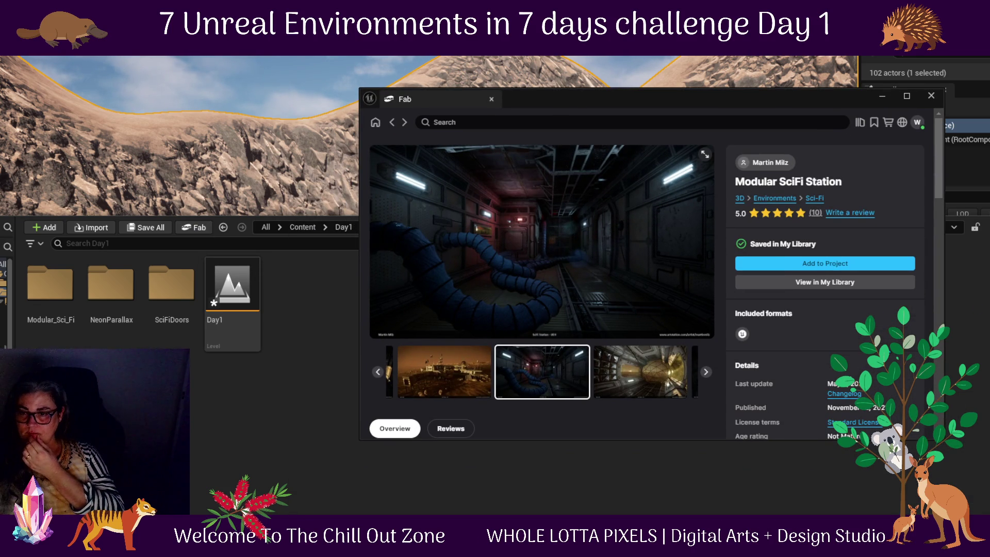
click(642, 374)
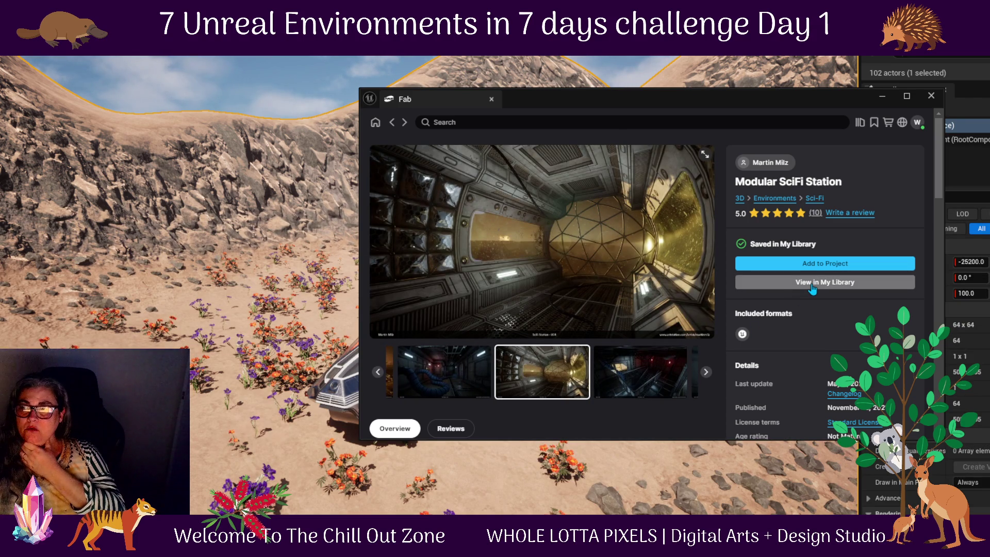
click(849, 270)
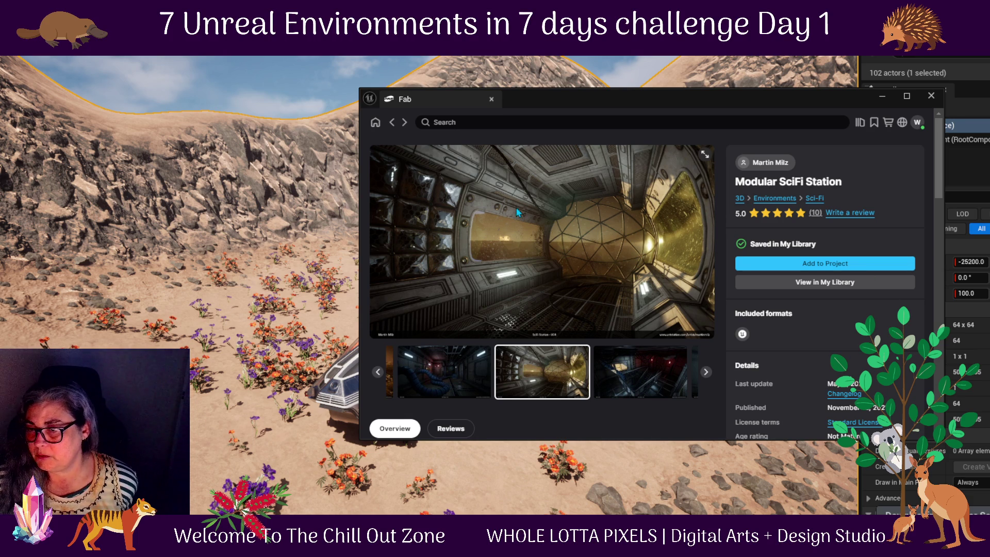
click(392, 122)
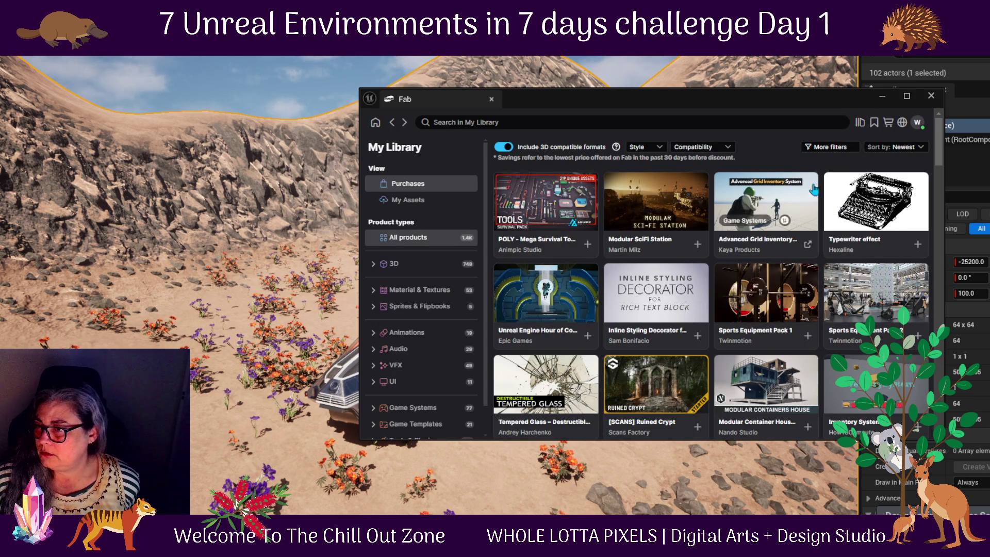
- Maximise the Fab window and scroll down through the My Library asset grid
double_click(608, 101)
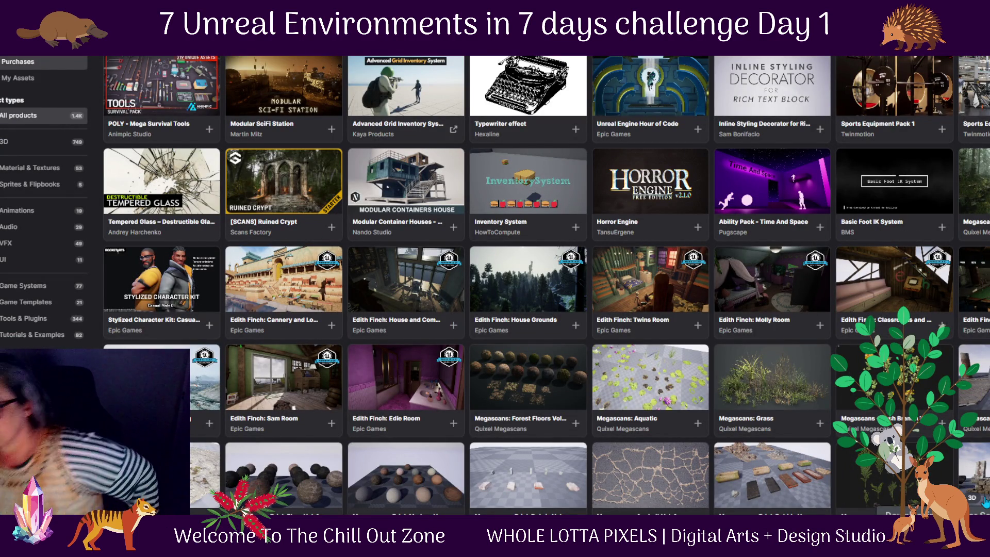
scroll(986, 501, down, 1)
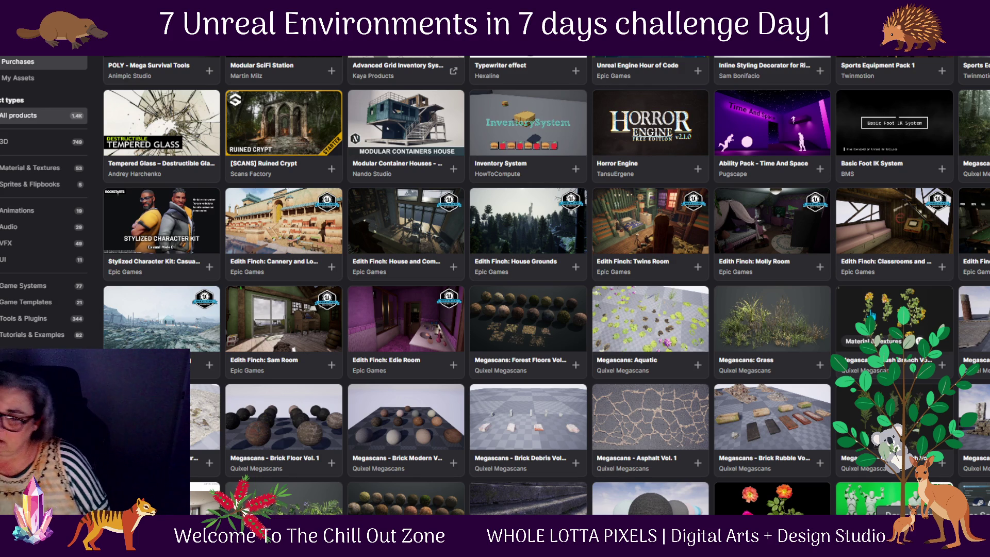
scroll(872, 316, down, 2)
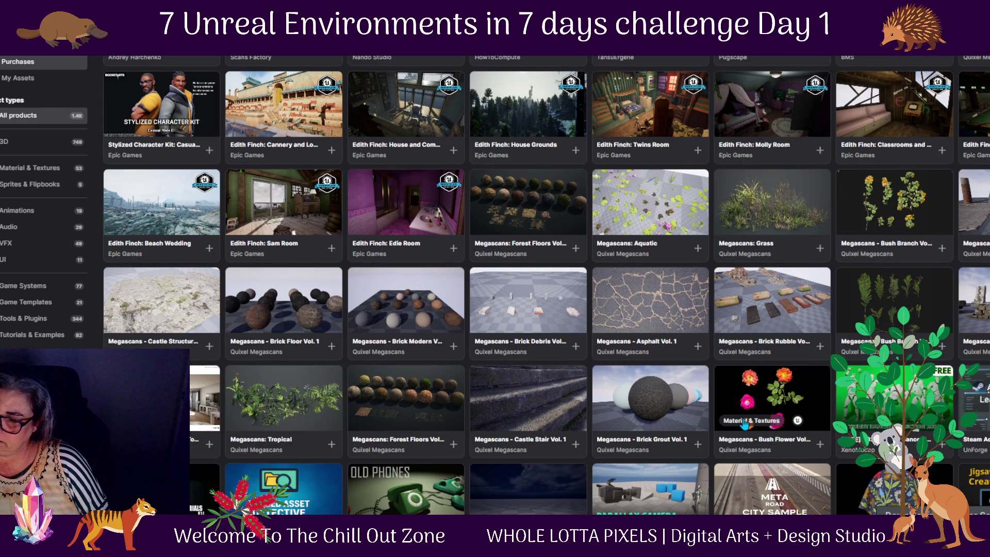
scroll(744, 422, down, 2)
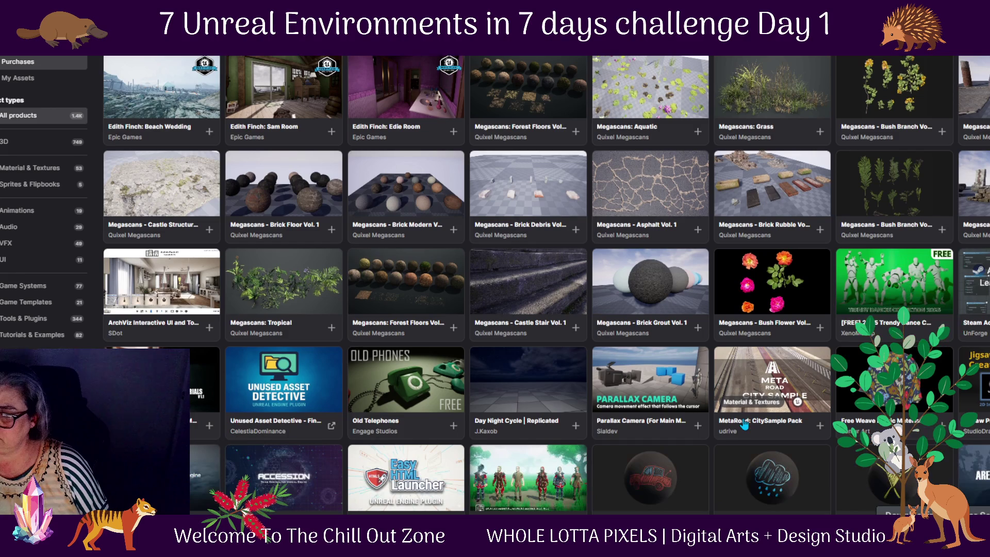
scroll(744, 423, down, 1)
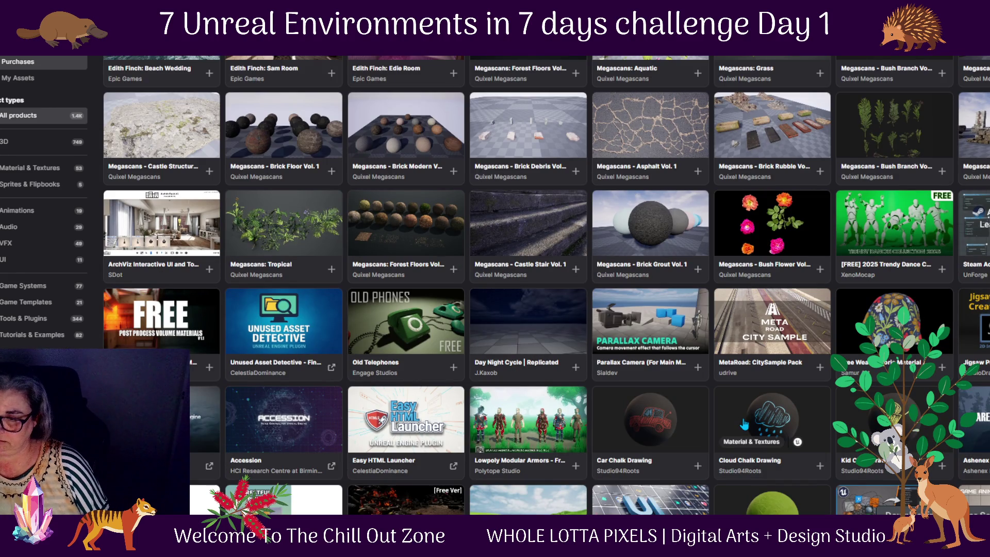
scroll(744, 424, down, 1)
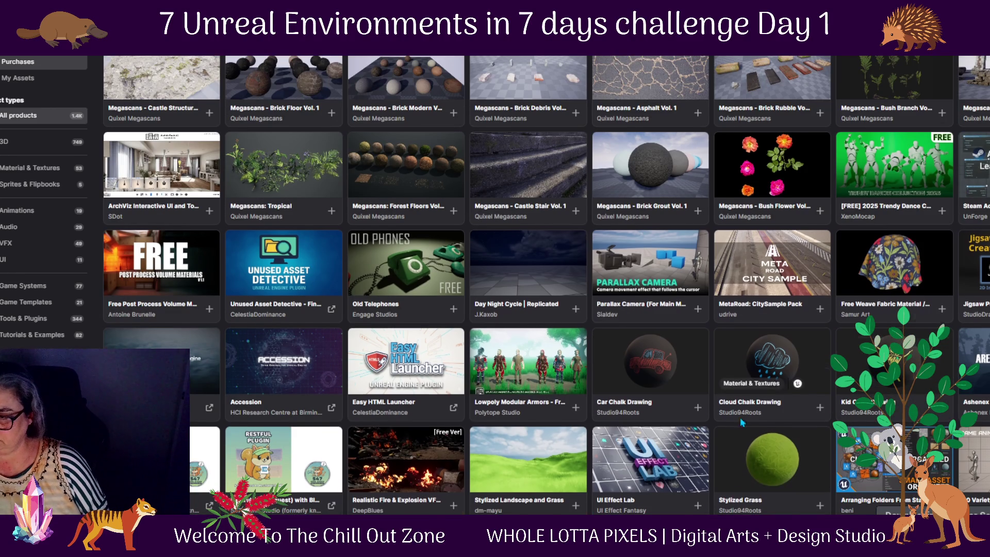
scroll(745, 424, down, 1)
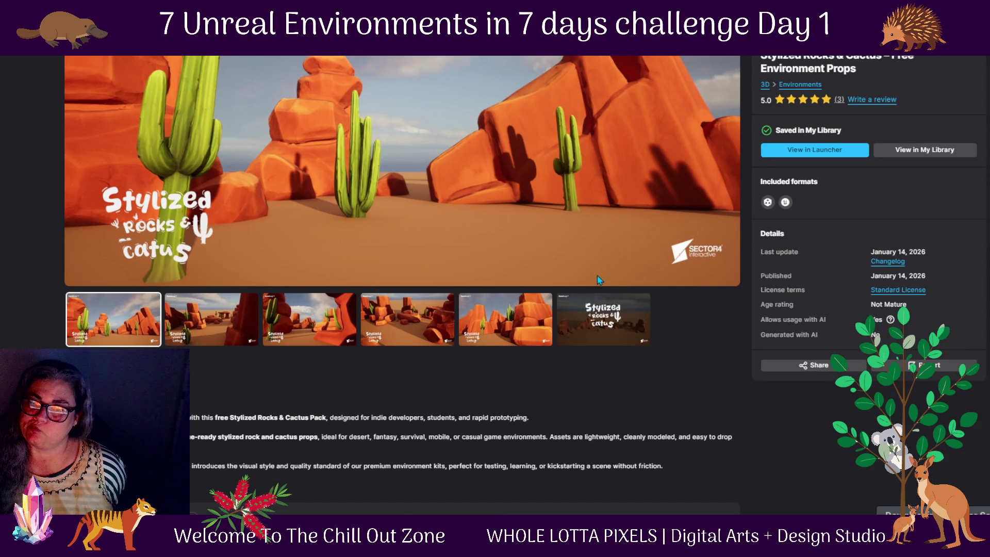
- View the fourth Stylized Rocks & Cactus preview image, then go back to the Fab listing
scroll(651, 248, up, 2)
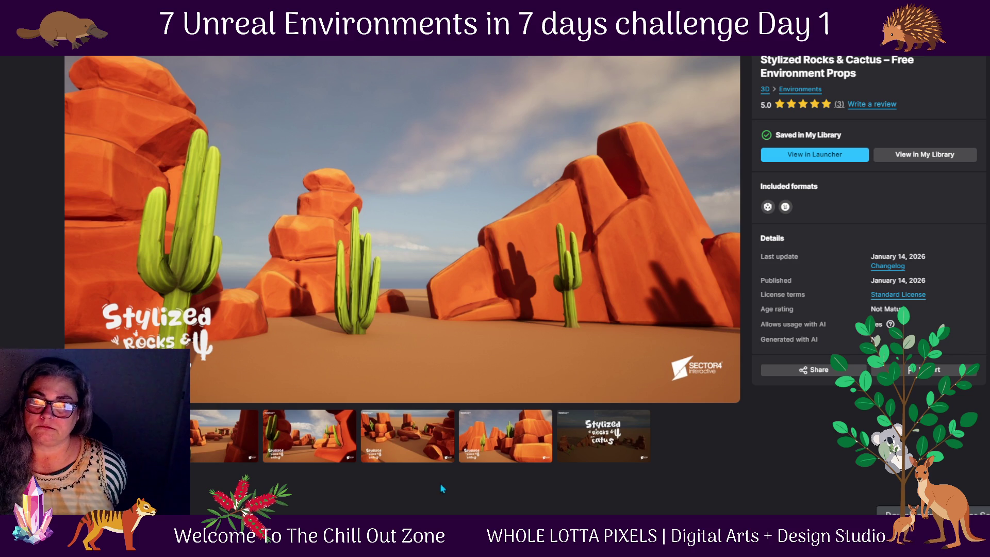
click(505, 453)
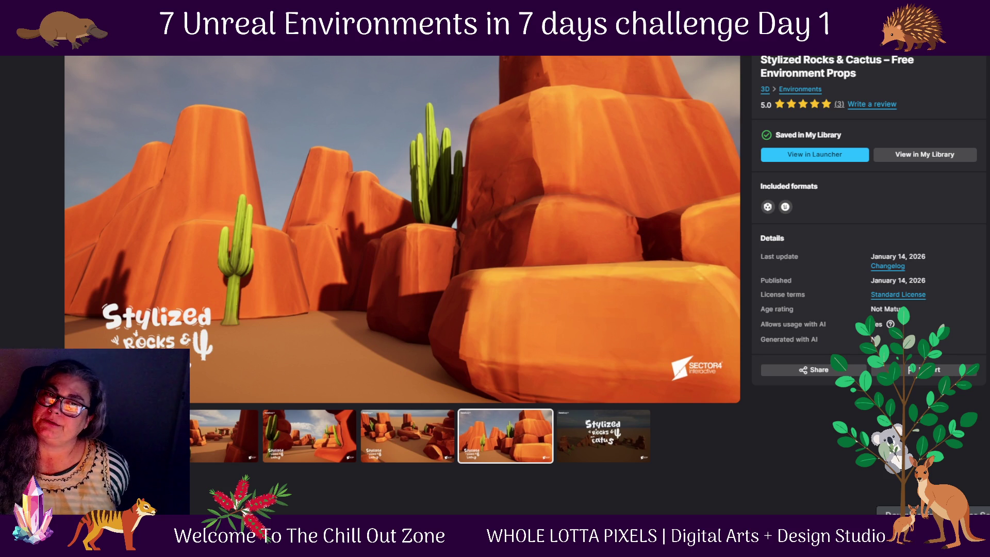
key(alt+Left)
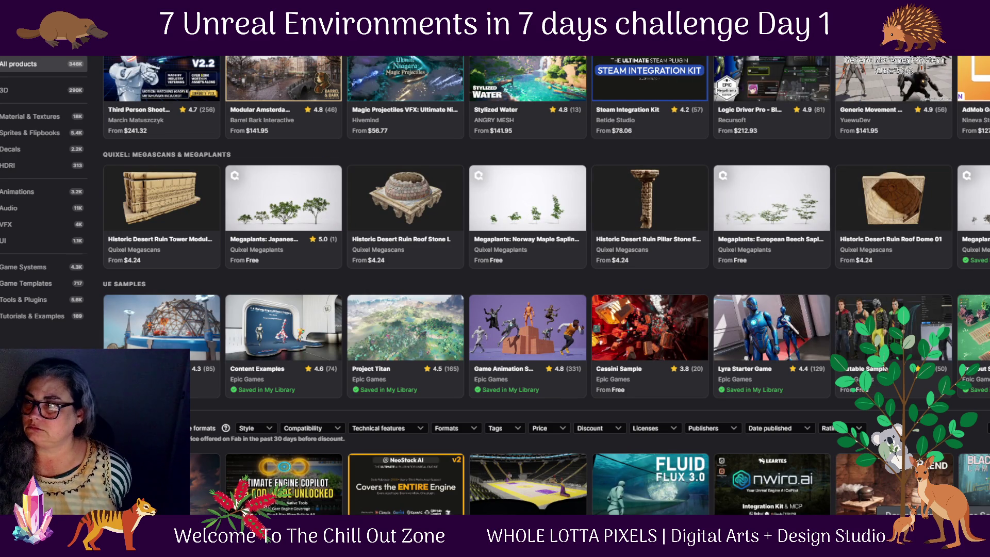
- Filter My Library to 3D Environments assets and open the ExhibitionHall product page
key(alt+Left)
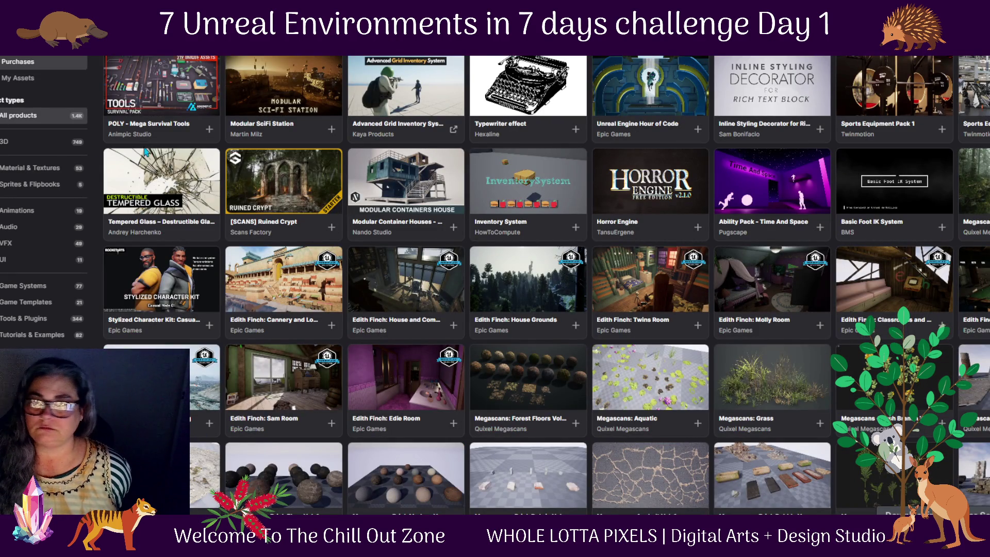
click(47, 141)
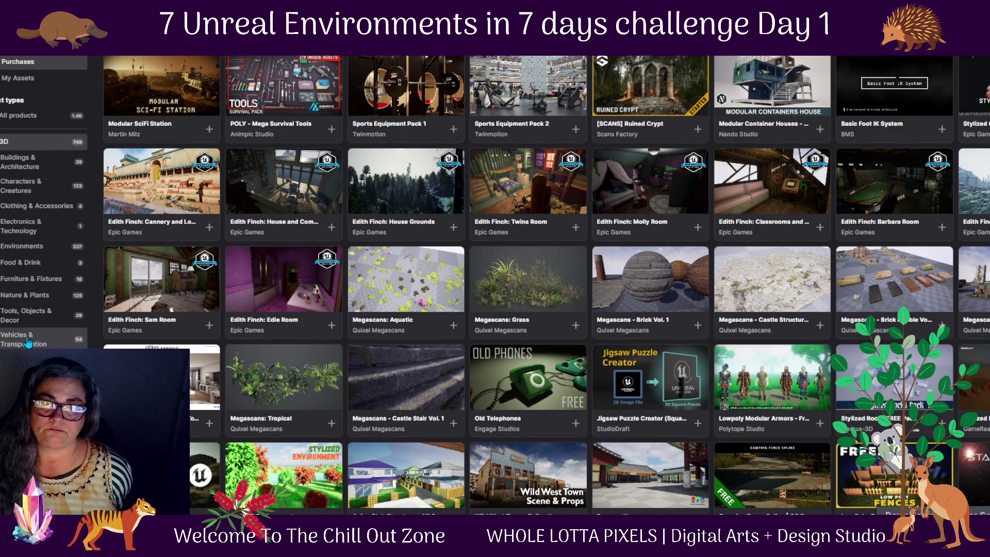
click(44, 249)
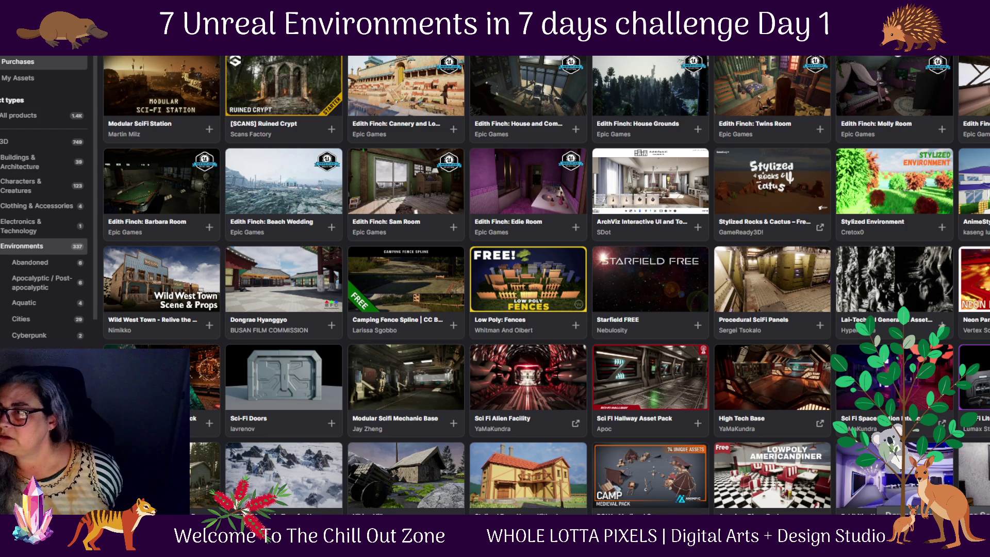
scroll(721, 168, down, 1)
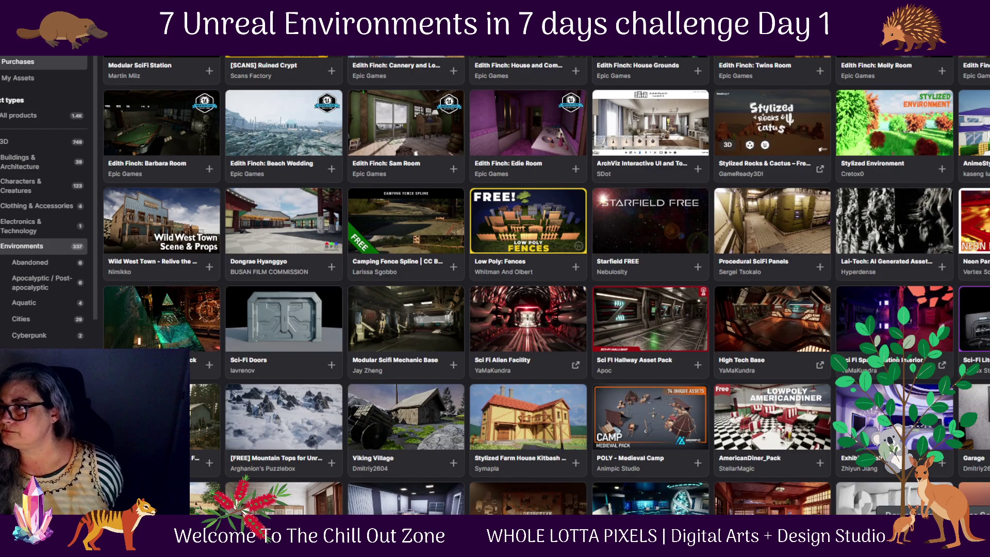
scroll(915, 190, up, 1)
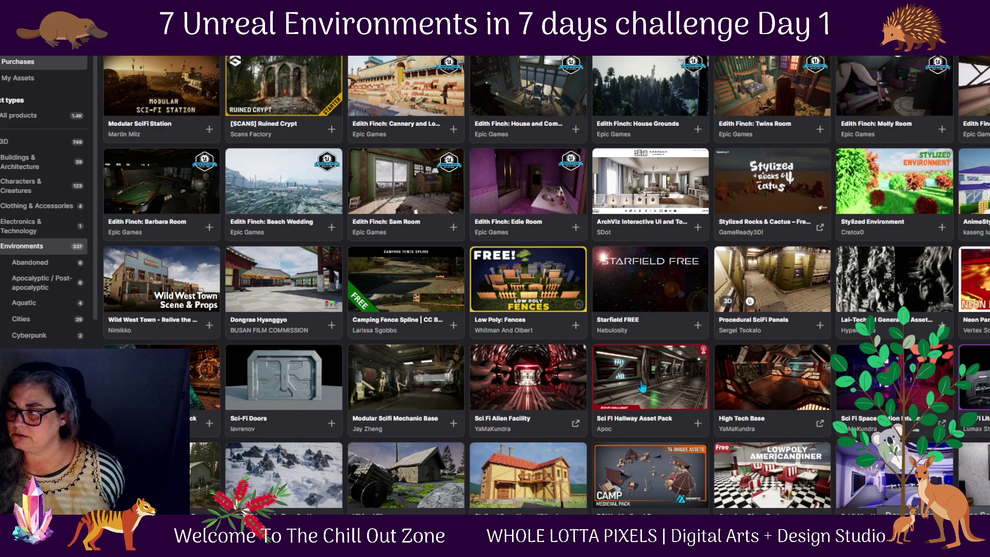
scroll(909, 477, down, 3)
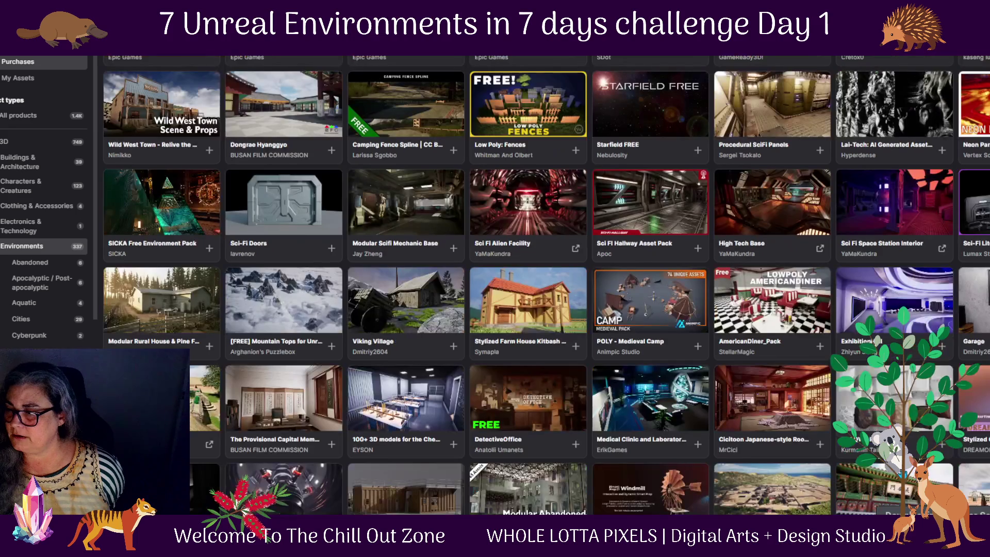
click(911, 310)
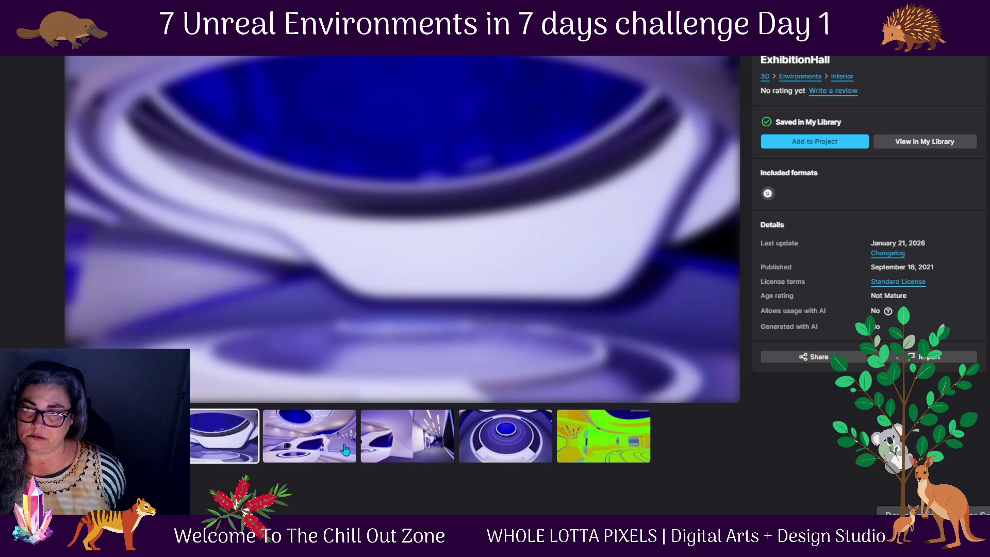
- Browse the ExhibitionHall stair-hall, corridor and circular dome preview images
click(323, 451)
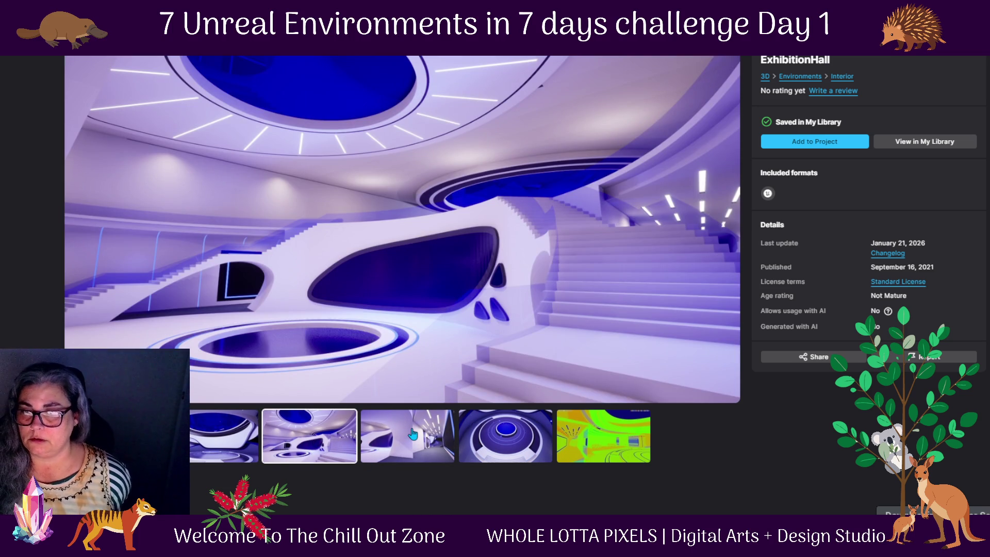
click(413, 436)
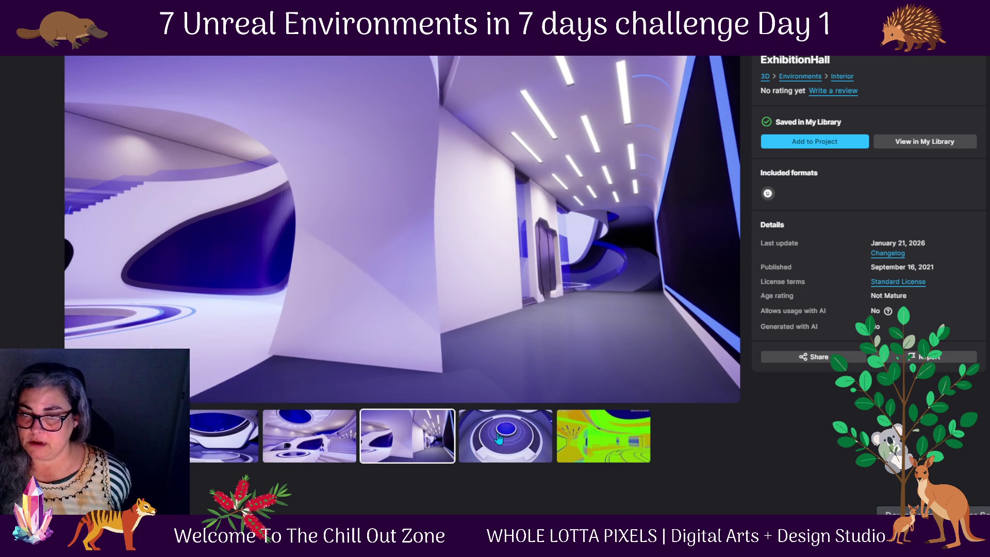
click(498, 438)
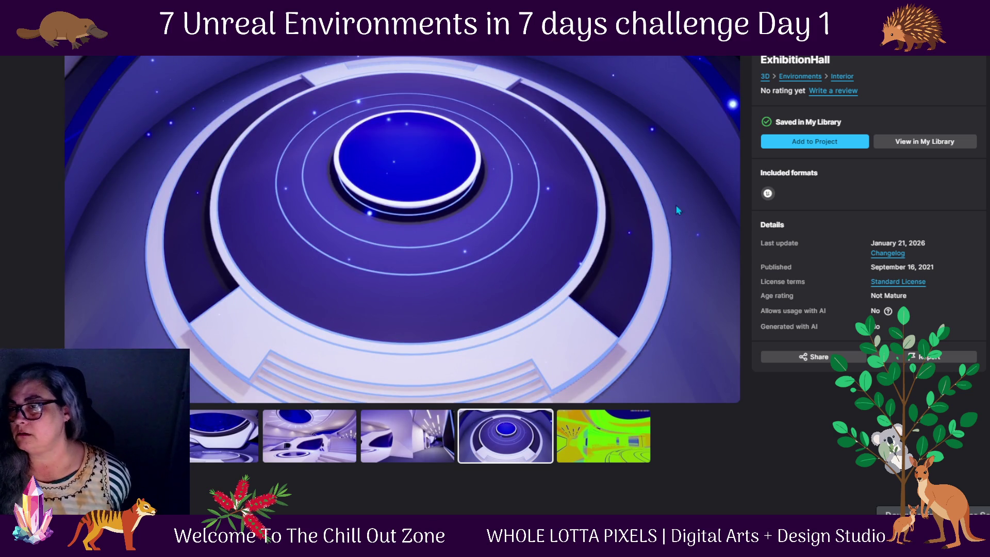
- Add ExhibitionHall to the project using engine version 5.6, then return to the editor
click(839, 141)
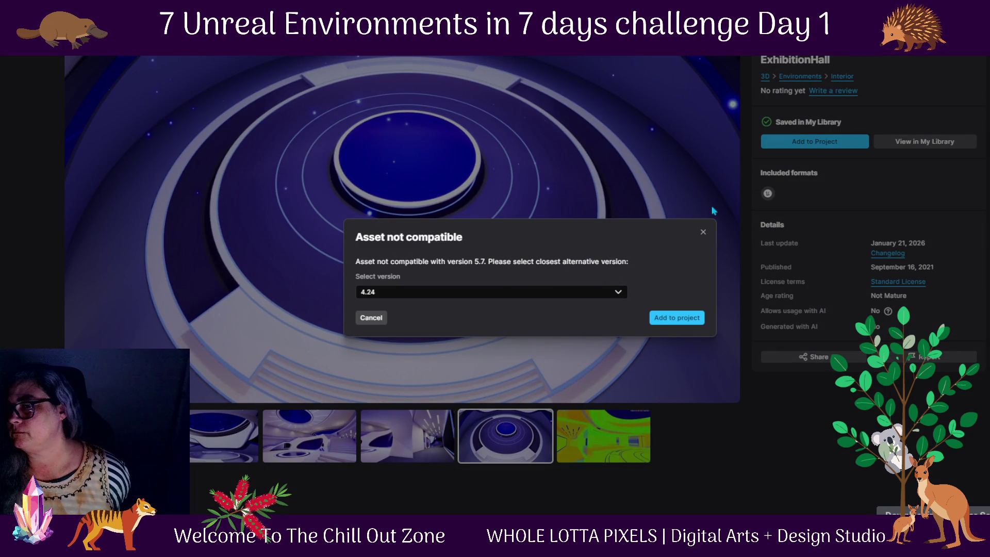
click(521, 292)
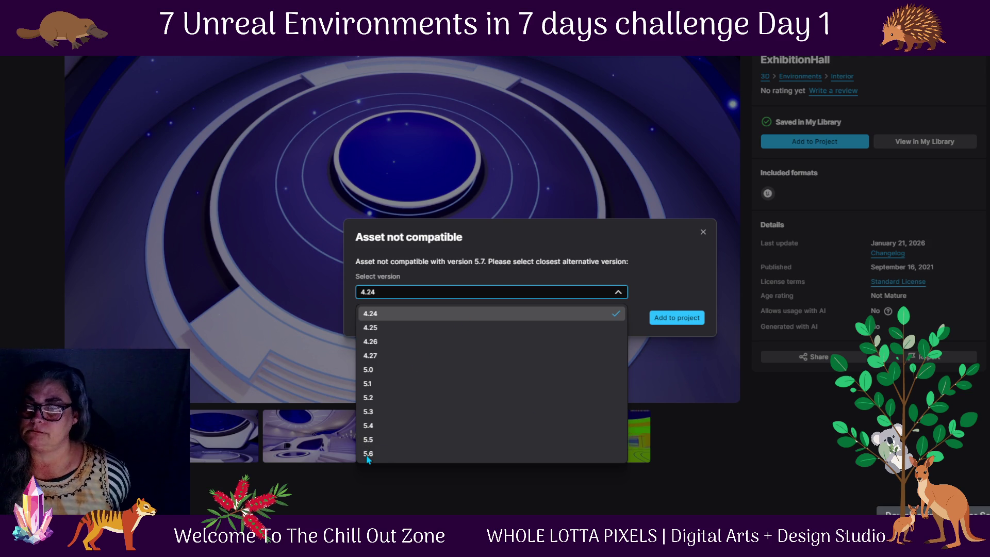
click(368, 459)
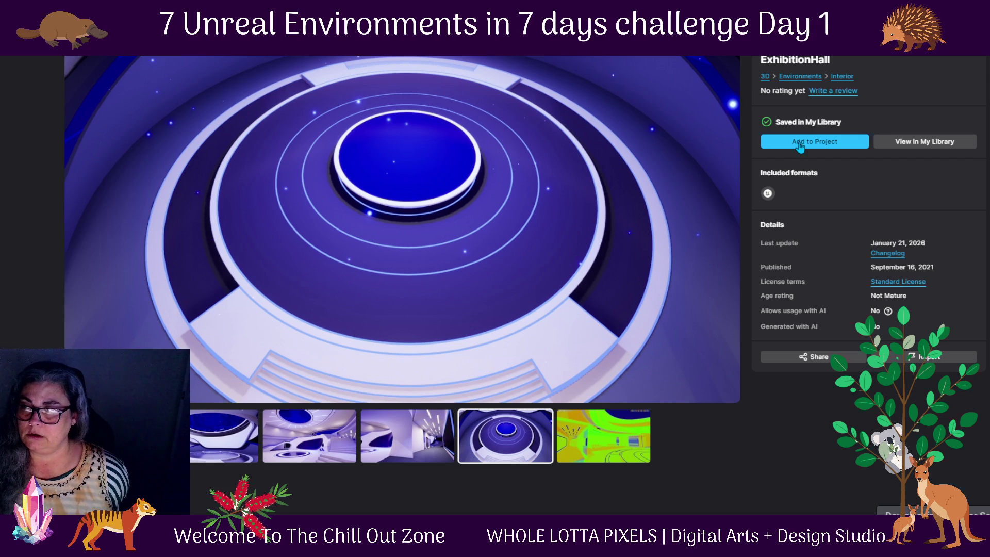
click(805, 144)
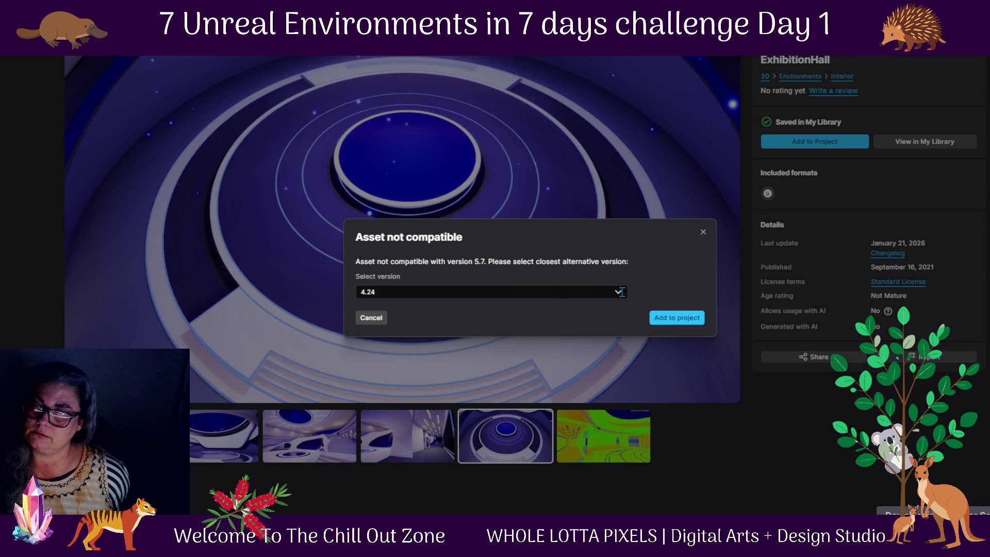
click(621, 292)
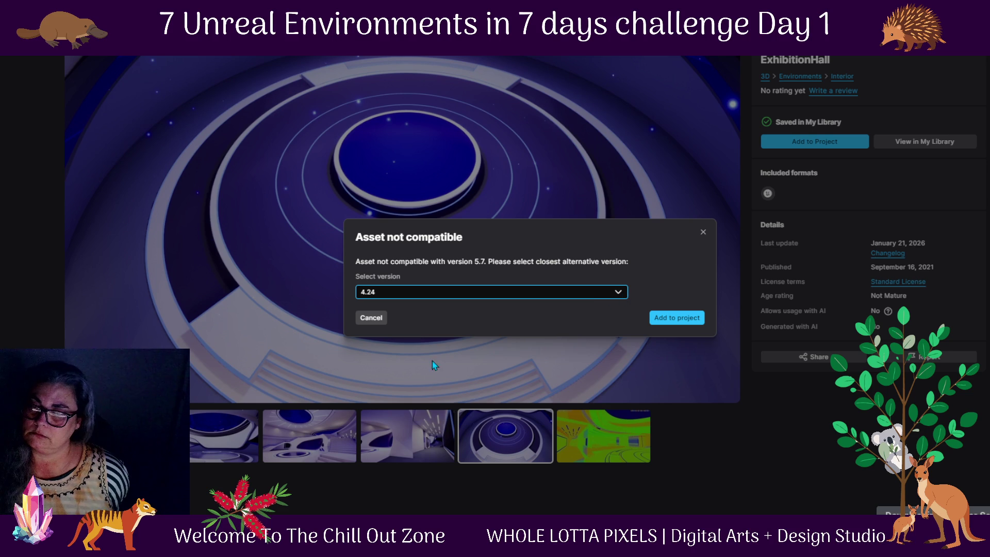
click(618, 292)
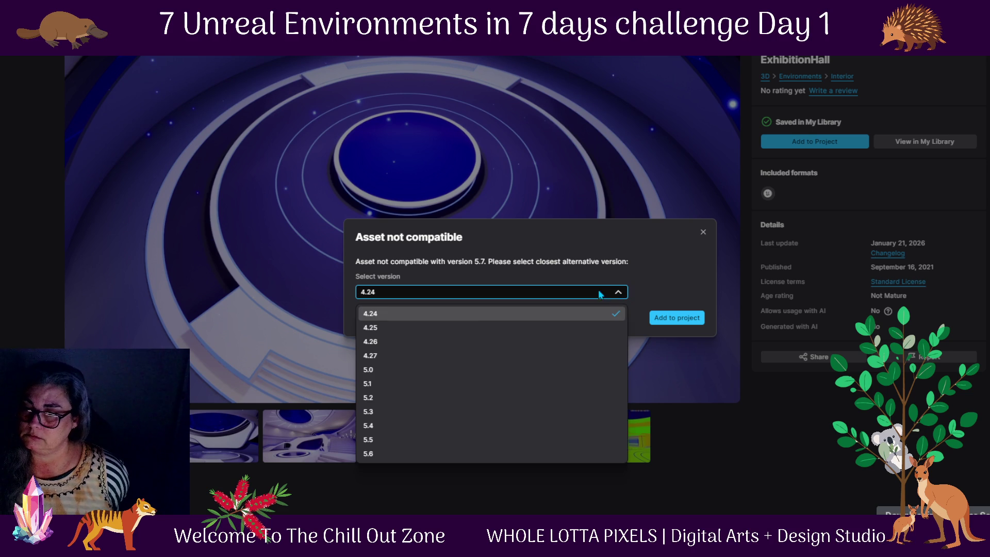
click(511, 453)
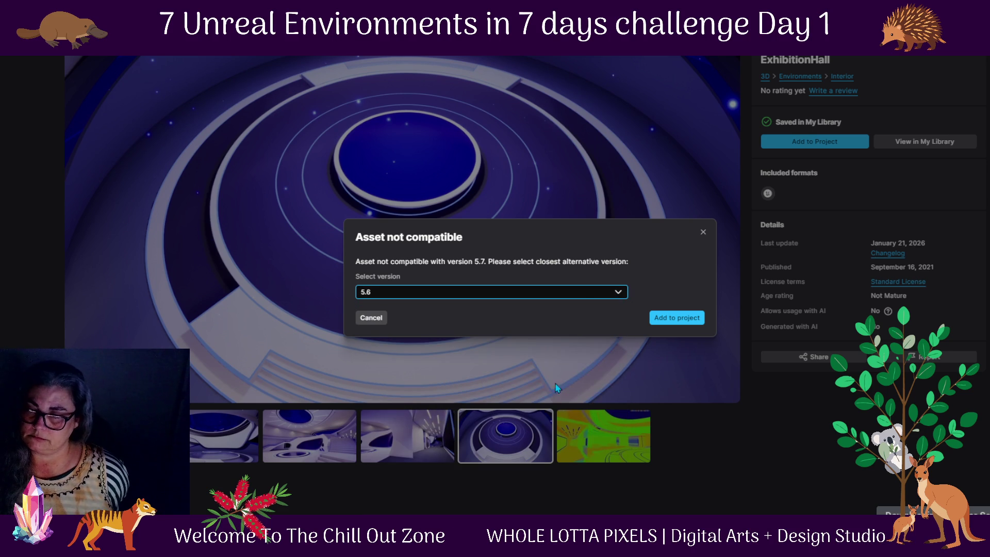
click(683, 319)
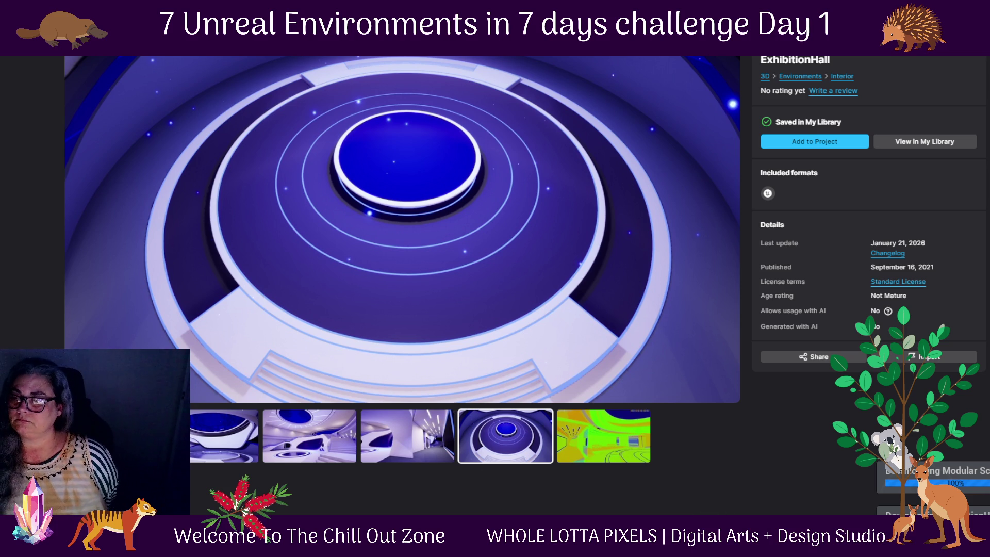
key(alt+Tab)
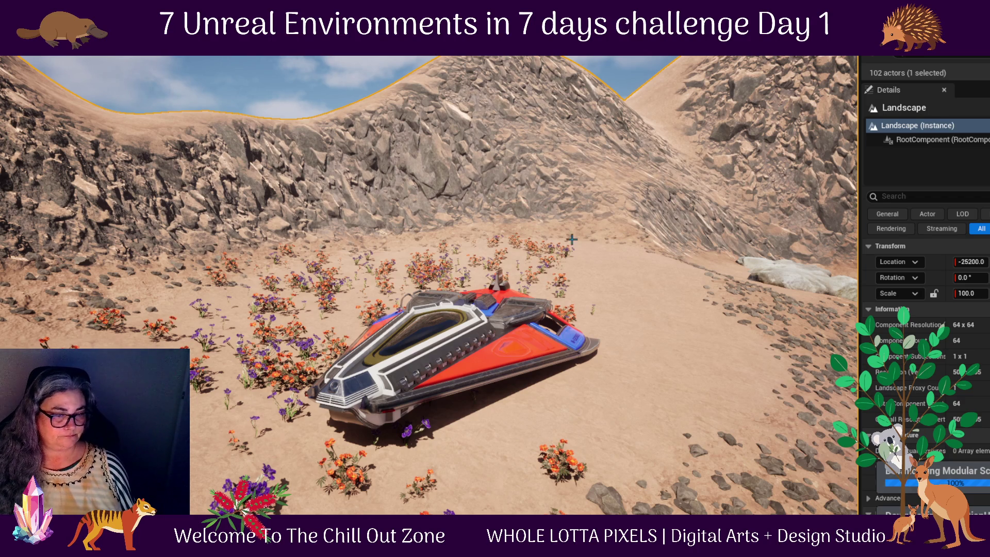
- Zoom the viewport into the dome interior and bring up the Content Drawer
scroll(660, 382, down, 2)
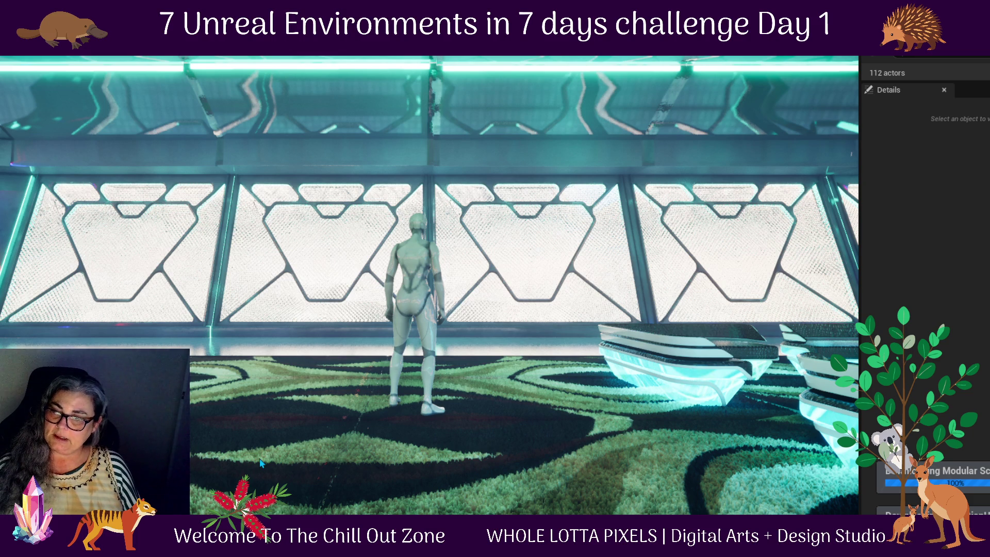
key(ctrl+space)
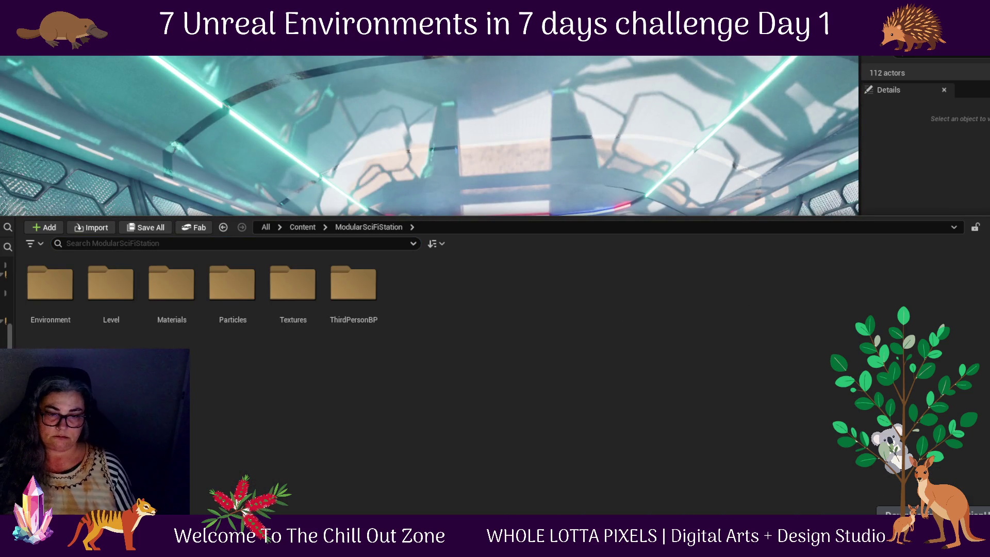
- Hide the Content Drawer and test-walk the carpeted dome in Play mode, then exit with Esc
click(681, 206)
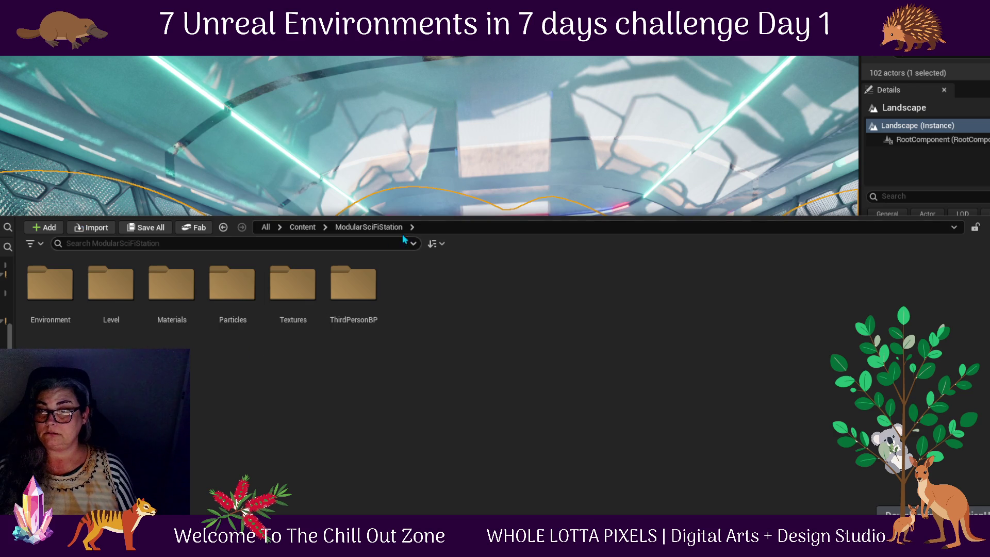
key(ctrl+space)
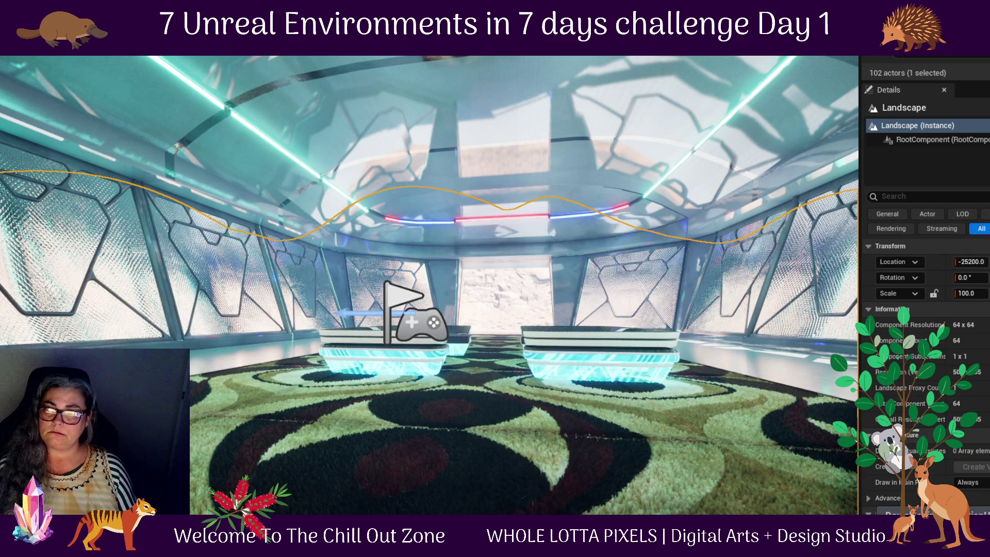
key(alt+p)
mouse_move(495, 278)
mouse_down()
mouse_move(547, 340)
mouse_move(309, 310)
mouse_move(361, 392)
mouse_up()
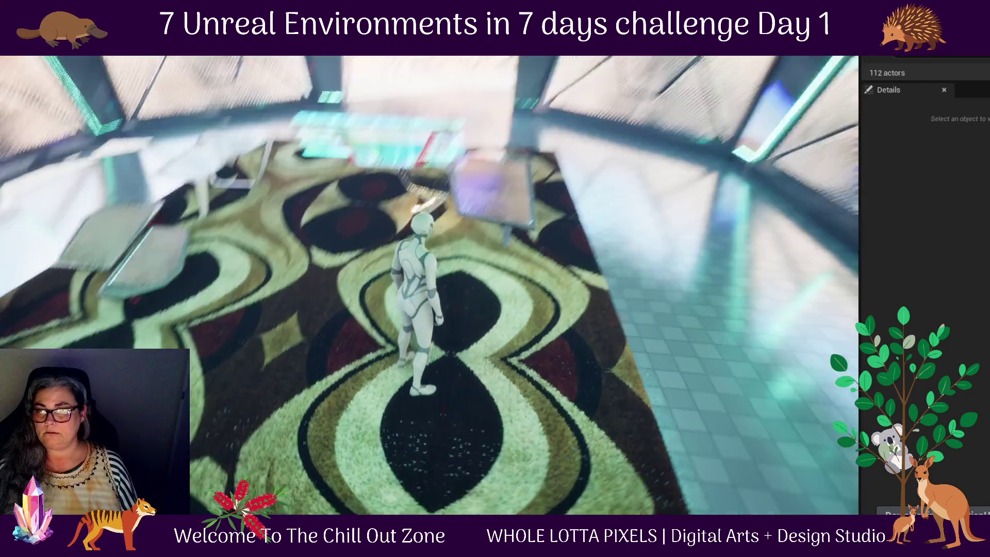
key(Escape)
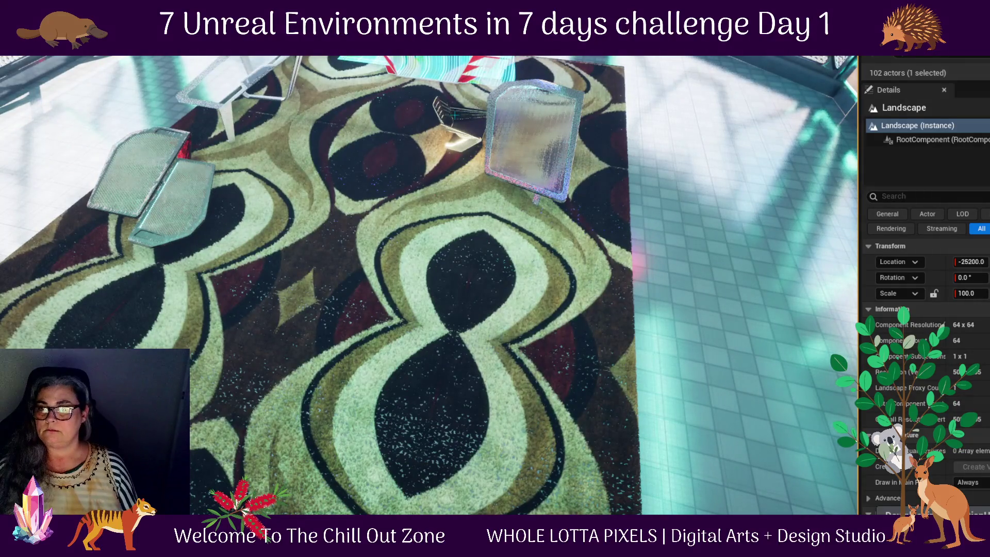
- Slide SM_Chair along X and rotate it to face the glass table
click(440, 117)
click(434, 106)
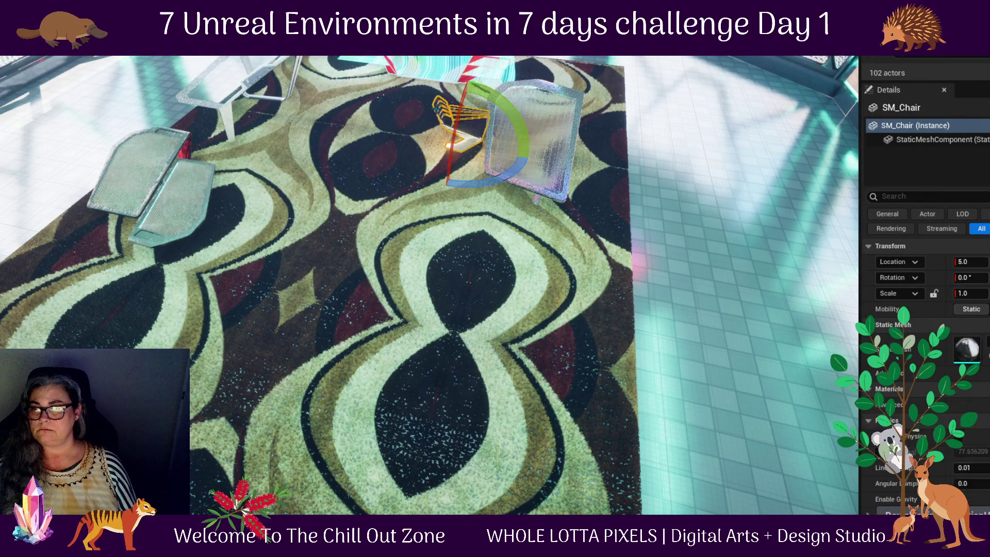
key(f)
scroll(559, 215, down, 5)
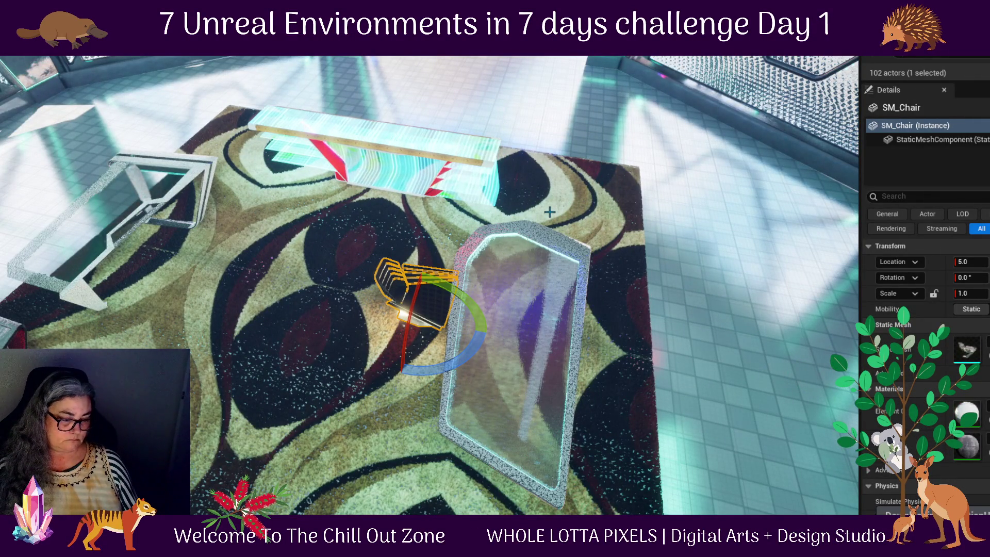
key(w)
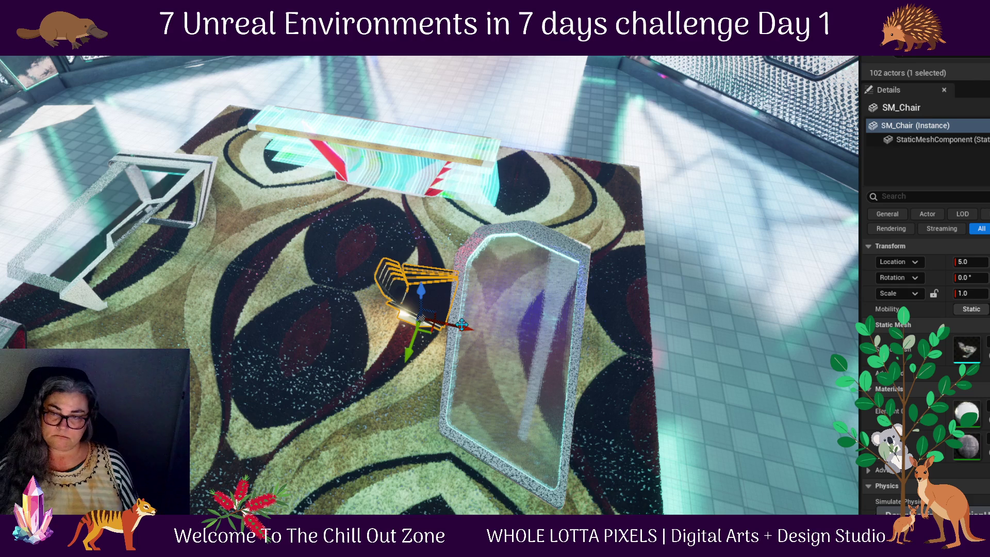
mouse_move(465, 327)
shift+mouse_down()
mouse_move(281, 304)
mouse_move(255, 279)
mouse_move(271, 310)
mouse_move(222, 324)
shift+mouse_up()
key(e)
mouse_move(163, 340)
mouse_down()
mouse_move(124, 289)
mouse_move(133, 266)
mouse_up()
key(w)
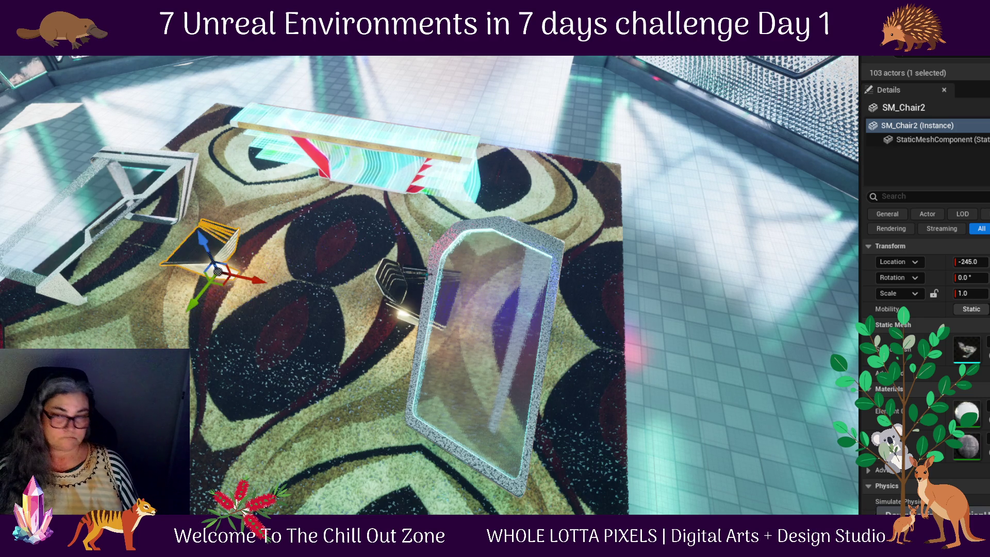
- Shift the second chair toward the side table, then Alt-drag a copy by another table, turned 20°
mouse_move(271, 272)
mouse_down()
mouse_move(298, 252)
mouse_move(285, 244)
mouse_up()
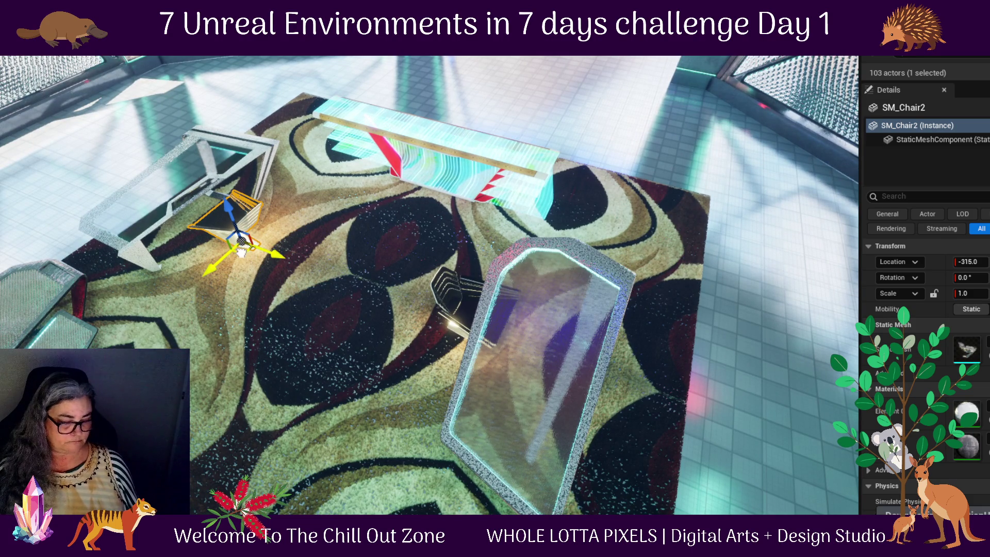
click(241, 252)
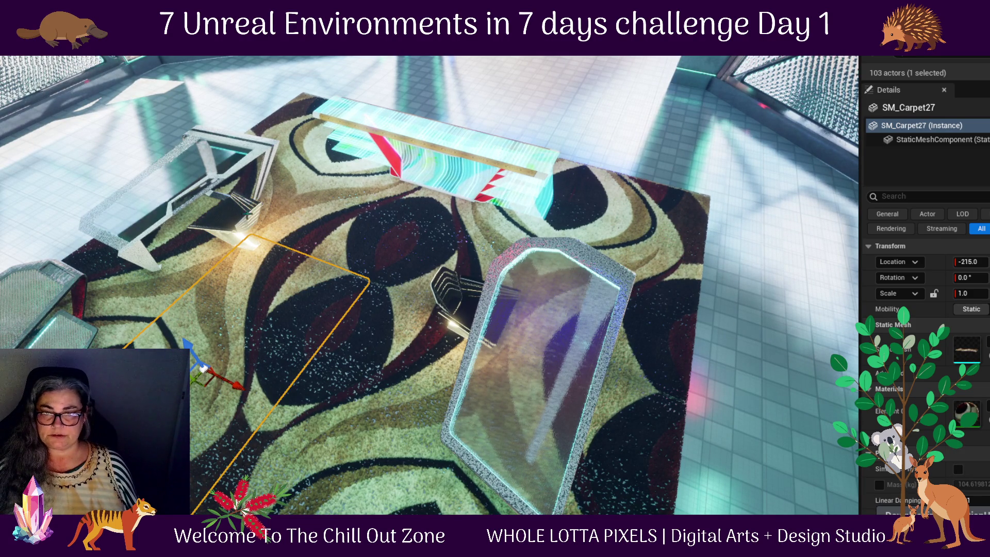
click(255, 211)
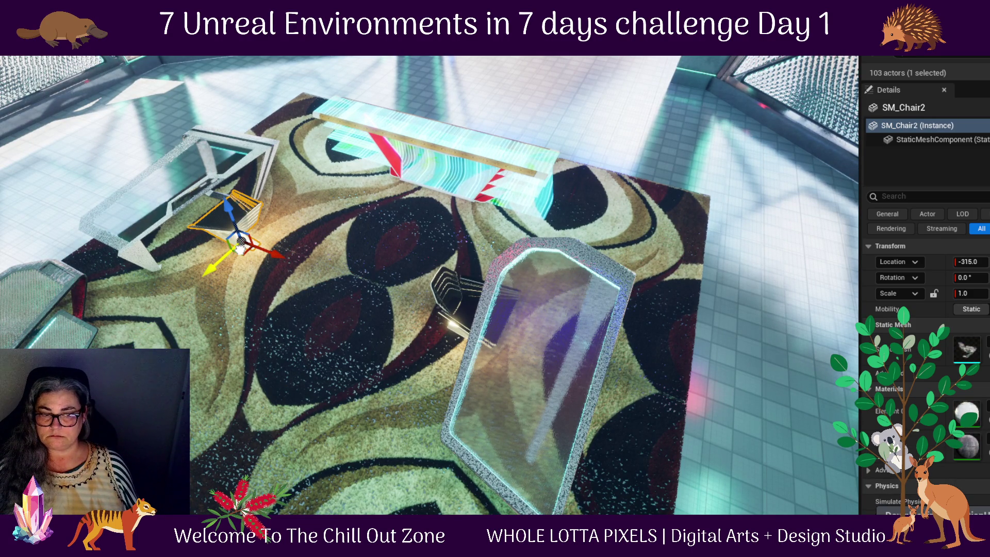
mouse_move(241, 251)
alt+mouse_down()
mouse_move(149, 330)
mouse_move(178, 387)
mouse_move(243, 392)
mouse_move(309, 376)
mouse_move(330, 289)
mouse_move(202, 324)
alt+mouse_up()
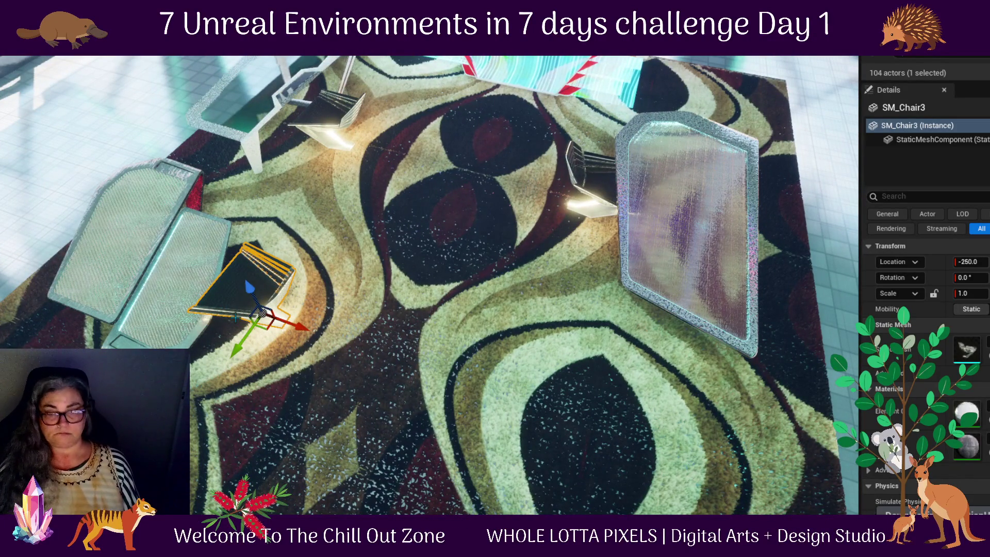
key(f)
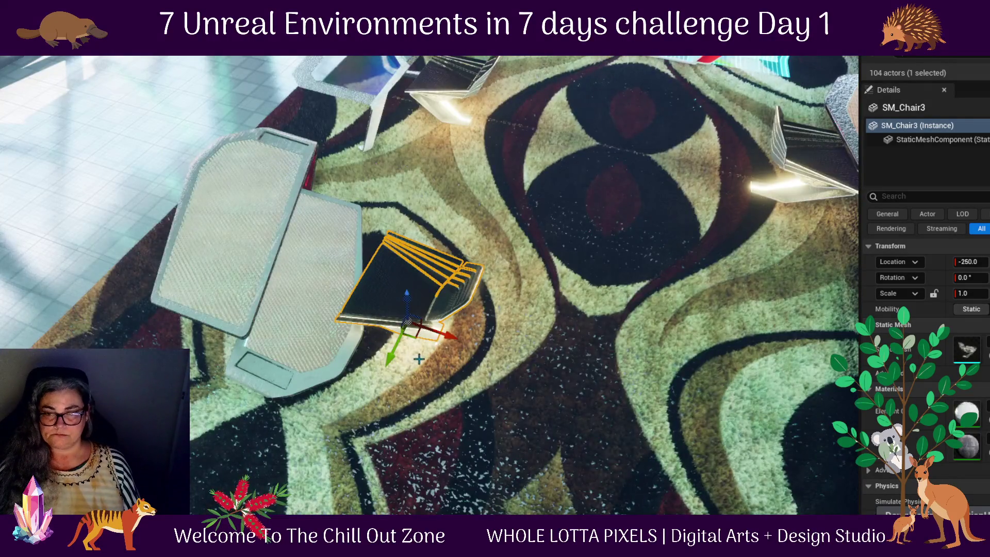
scroll(412, 356, up, 5)
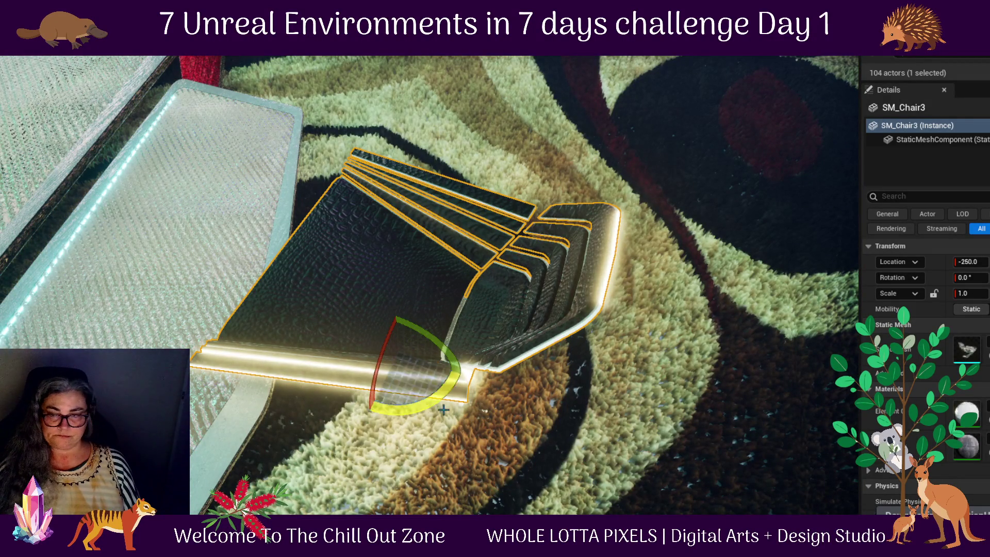
mouse_move(465, 375)
mouse_down()
mouse_move(436, 363)
mouse_move(452, 359)
mouse_up()
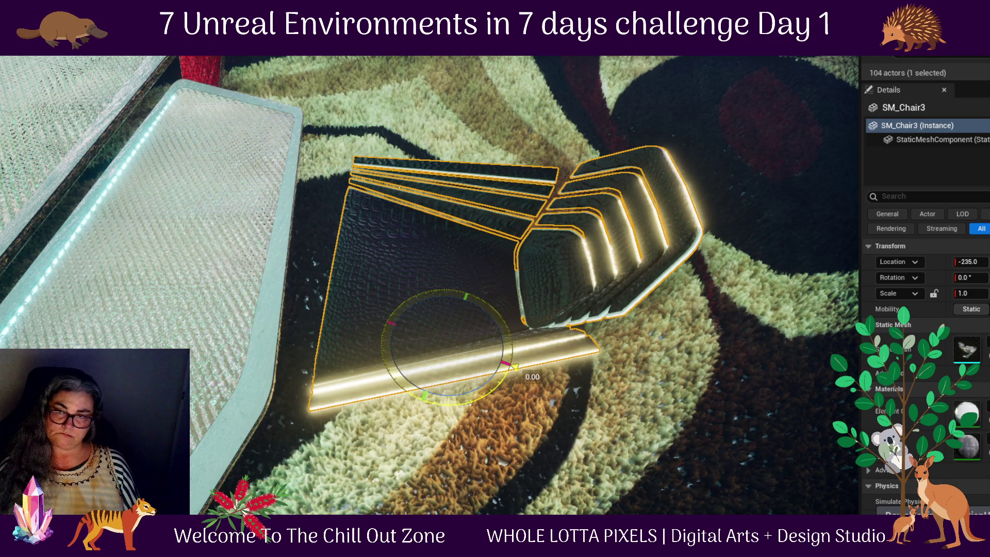
scroll(435, 397, down, 5)
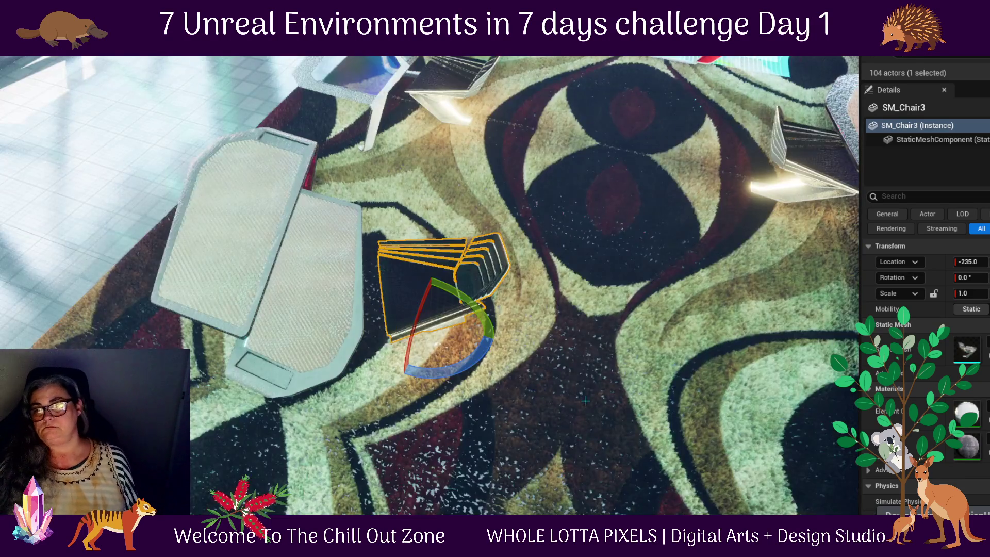
- Pull the view back over the rug and select the glass table
mouse_move(585, 401)
mouse_down()
mouse_move(704, 374)
mouse_move(665, 345)
mouse_move(564, 335)
mouse_move(309, 142)
mouse_move(369, 171)
mouse_up()
drag(714, 243, 453, 243)
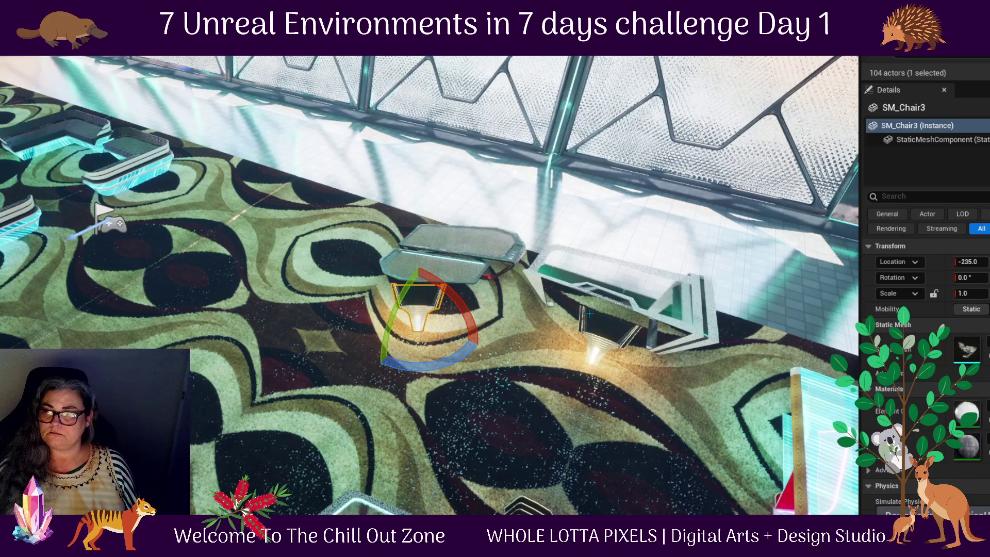
click(685, 300)
drag(684, 300, 567, 258)
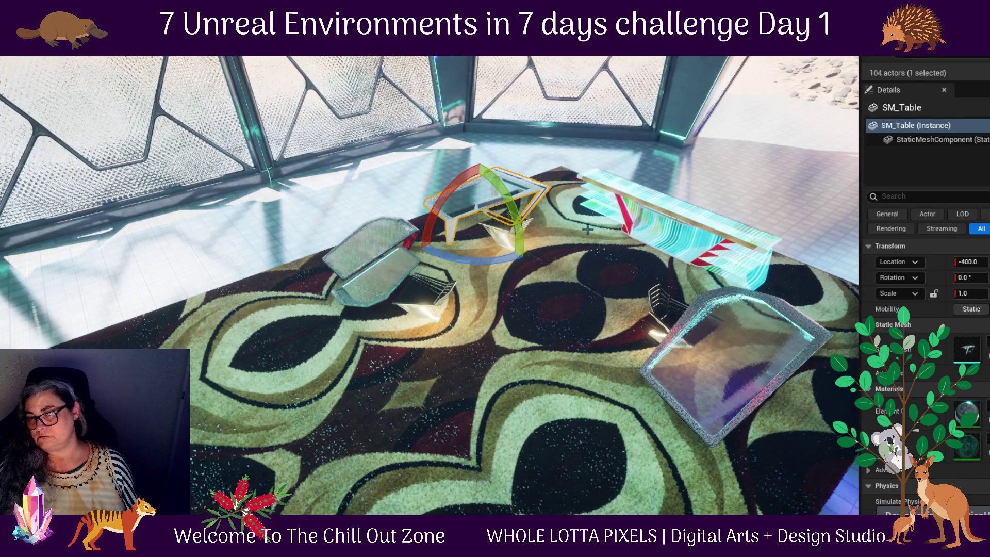
- Duplicate the table and chair rotated 160° and move the copies further down the rug
ctrl+click(500, 232)
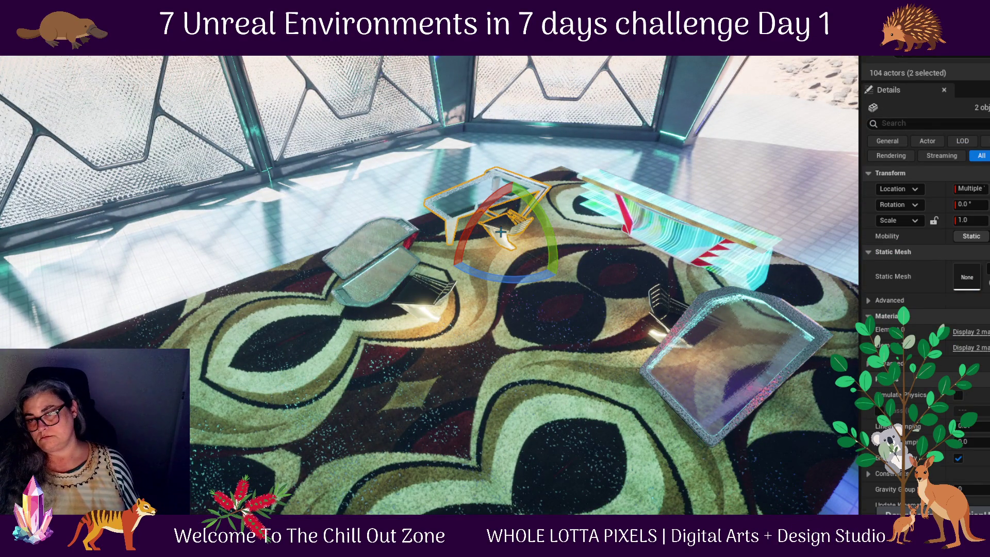
mouse_move(515, 271)
mouse_down()
mouse_move(605, 279)
mouse_move(552, 276)
mouse_move(462, 369)
mouse_move(478, 379)
mouse_move(477, 444)
mouse_up()
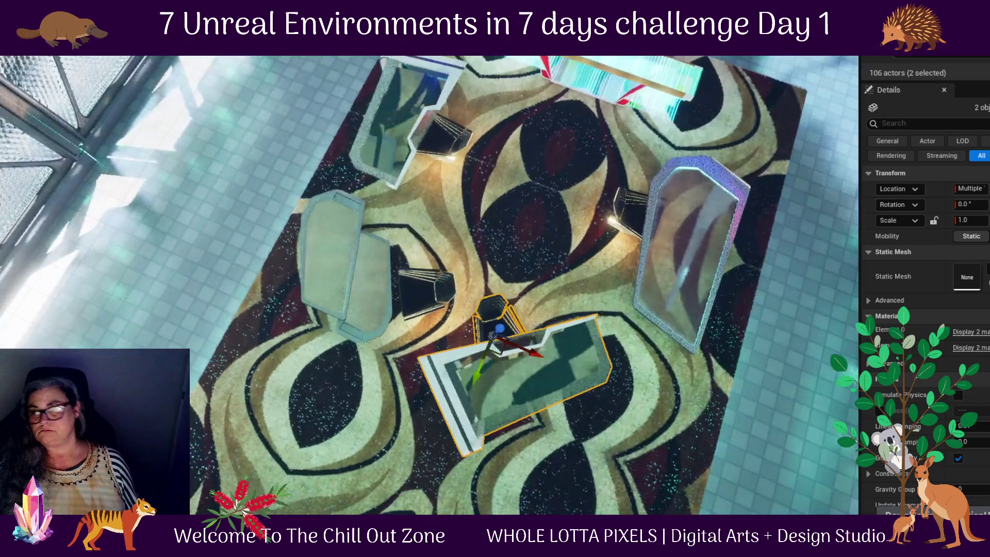
mouse_move(504, 351)
mouse_down()
mouse_move(498, 396)
mouse_move(523, 391)
mouse_move(440, 400)
mouse_up()
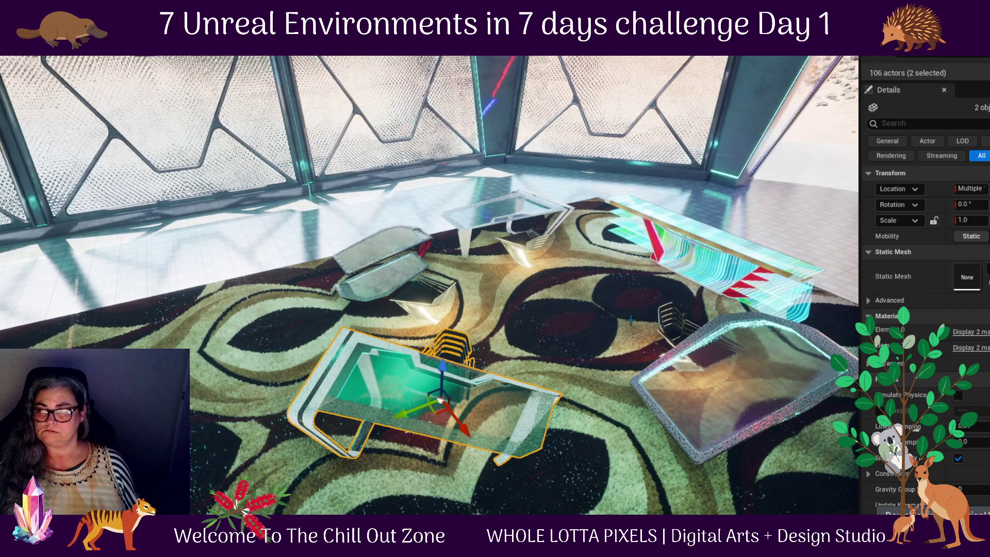
- Look down the hall over the rug and bring up the Content Drawer
drag(633, 307, 782, 284)
drag(677, 287, 501, 208)
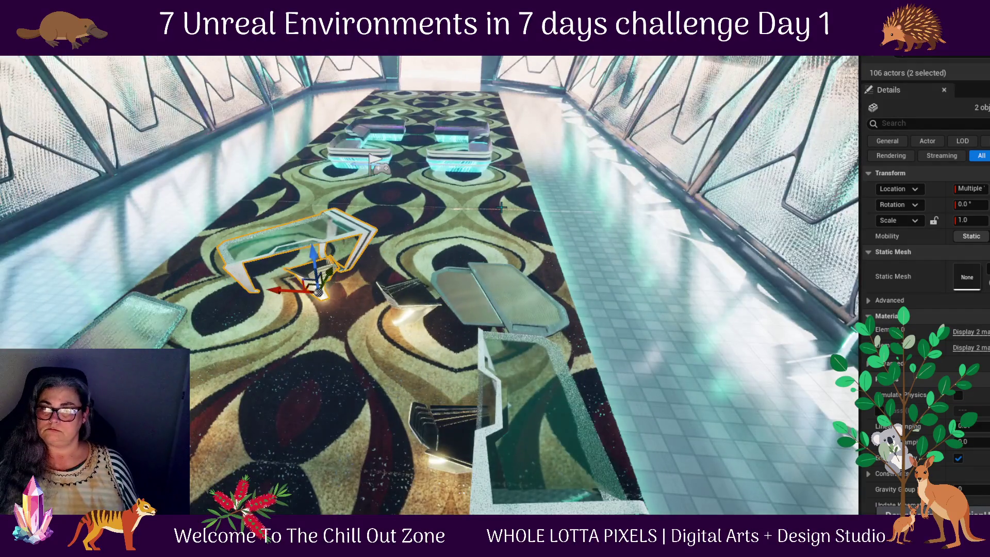
scroll(502, 208, down, 3)
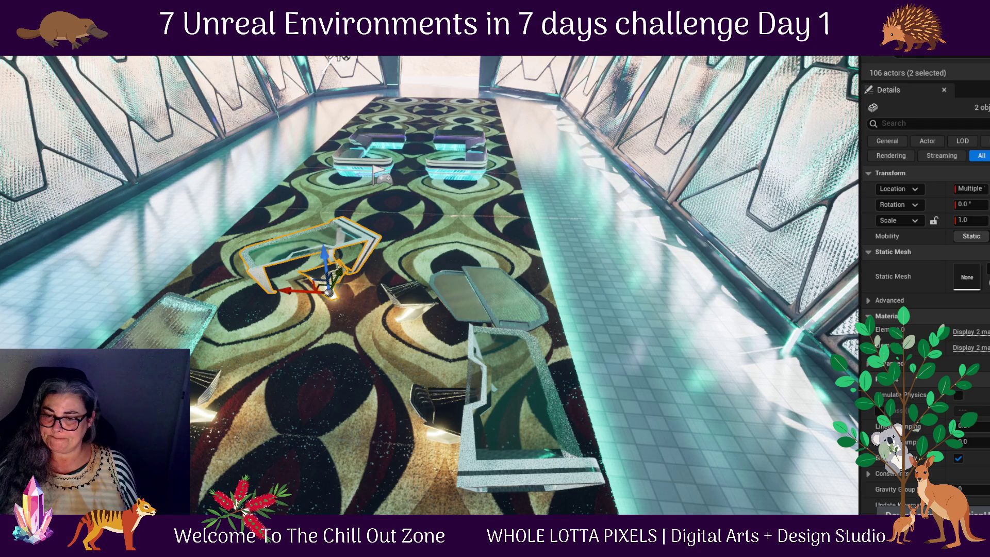
key(ctrl+space)
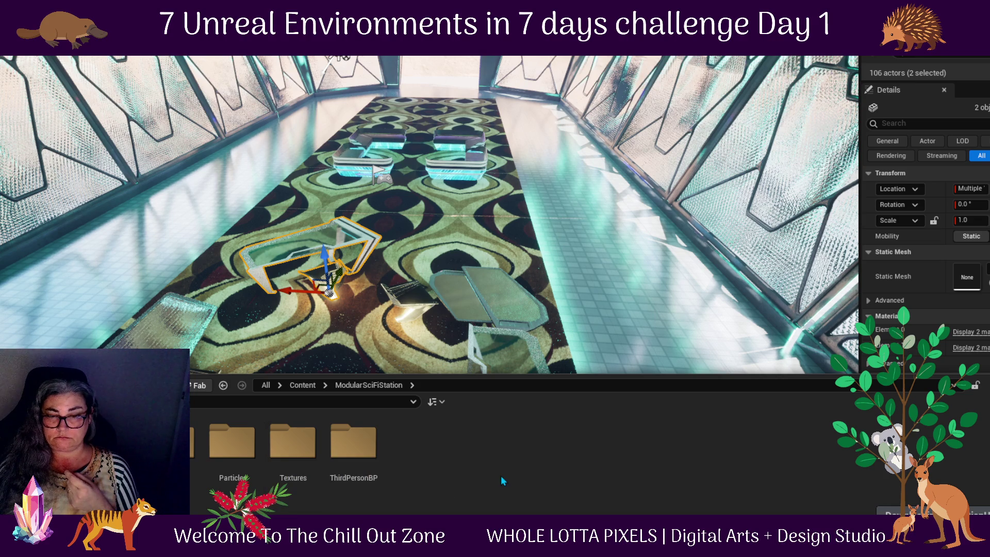
- Browse Environment > Rocks, select the rock assets, then return to the Content folder
double_click(170, 443)
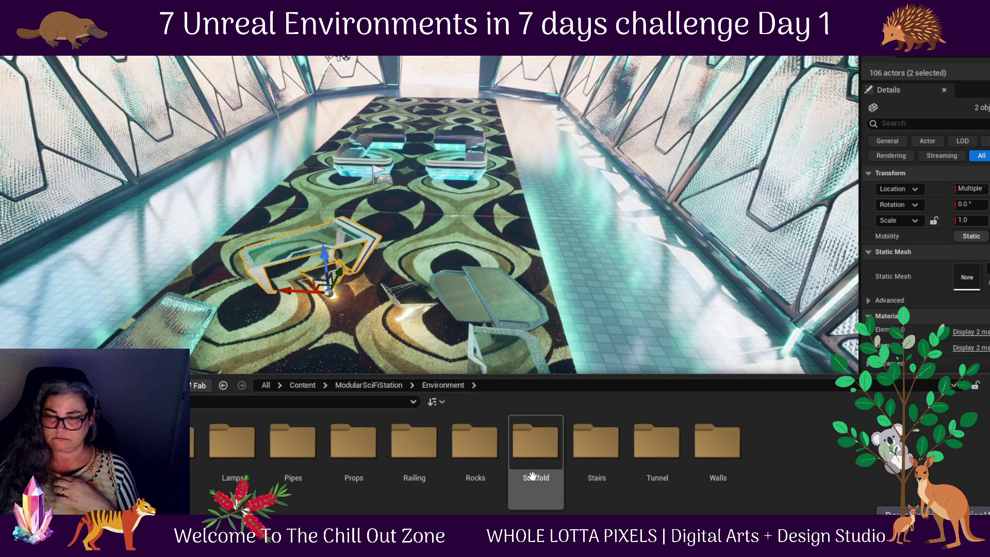
double_click(474, 454)
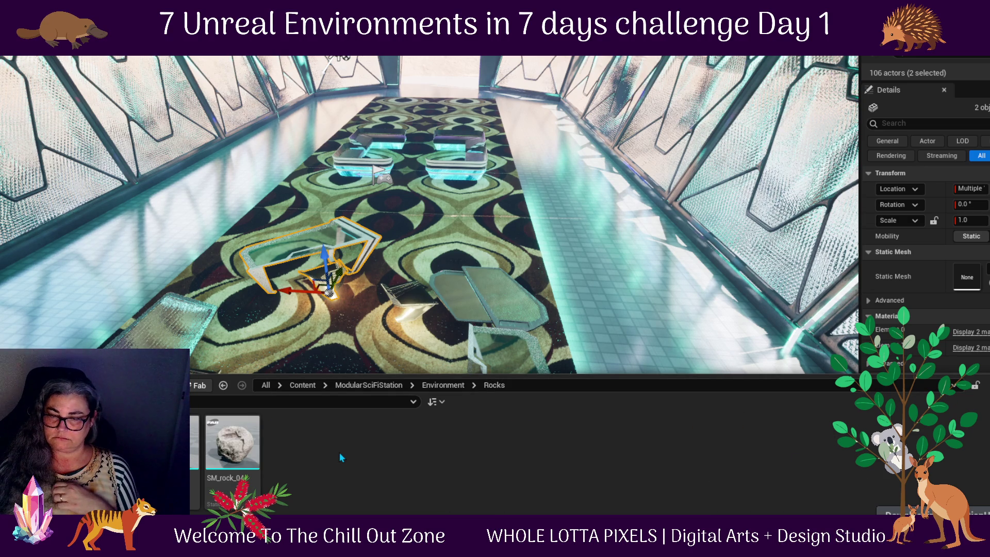
click(244, 449)
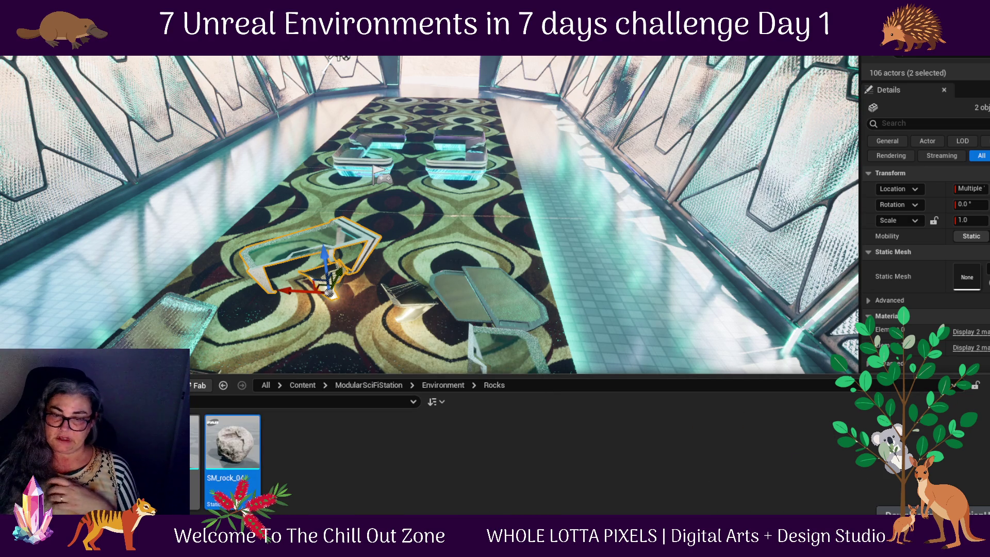
key(ctrl+a)
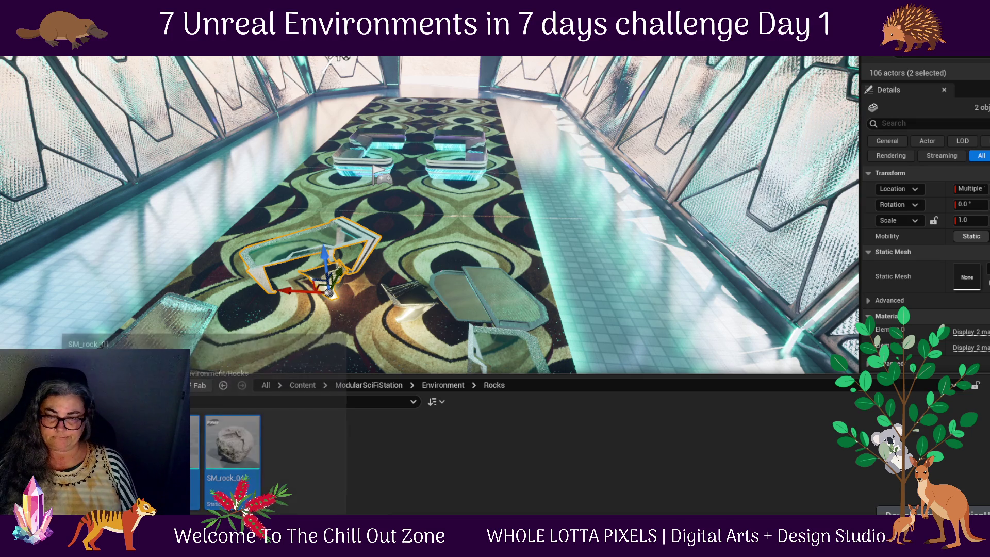
click(366, 387)
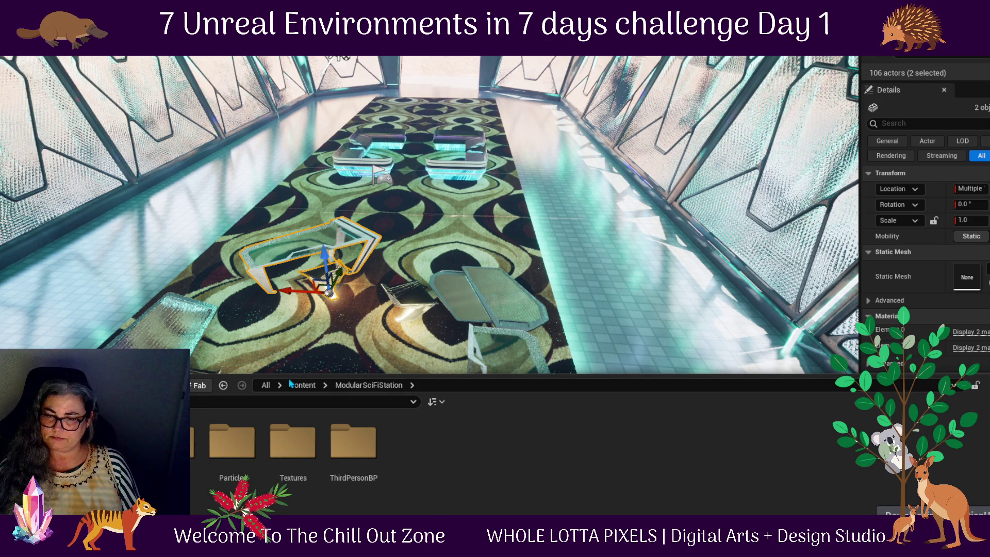
click(302, 385)
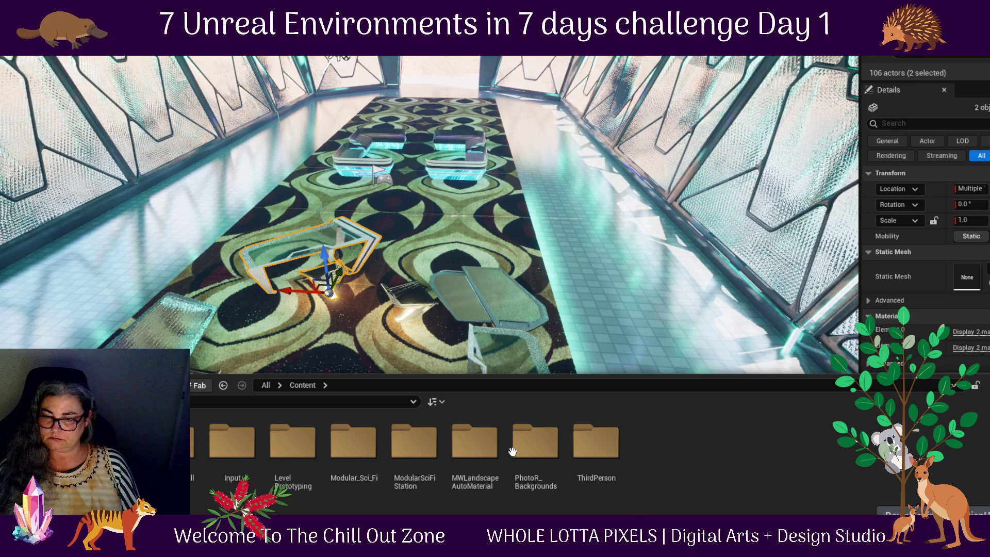
- Look inside the ExhibitionHall folder, then open the ModularSciFiStation folder
click(170, 444)
double_click(170, 444)
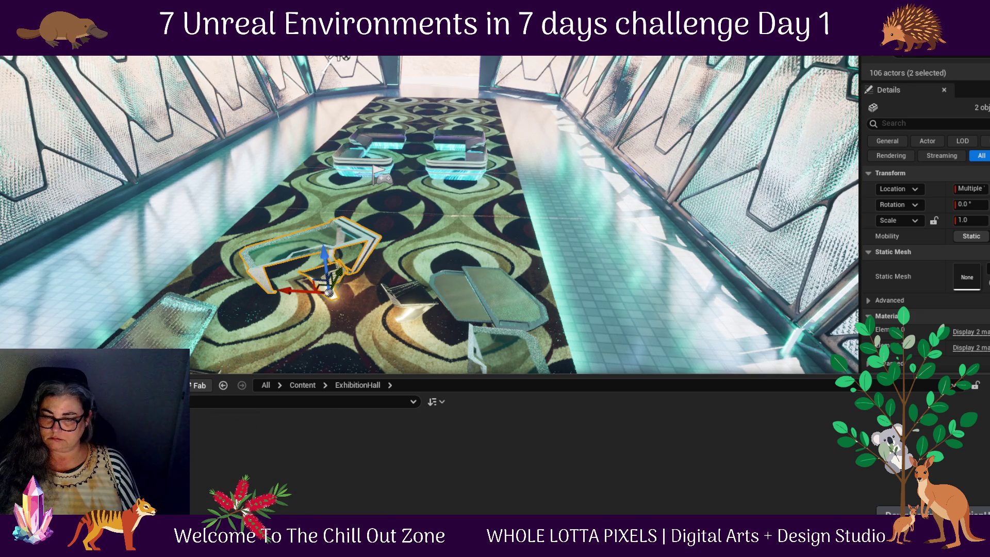
click(309, 386)
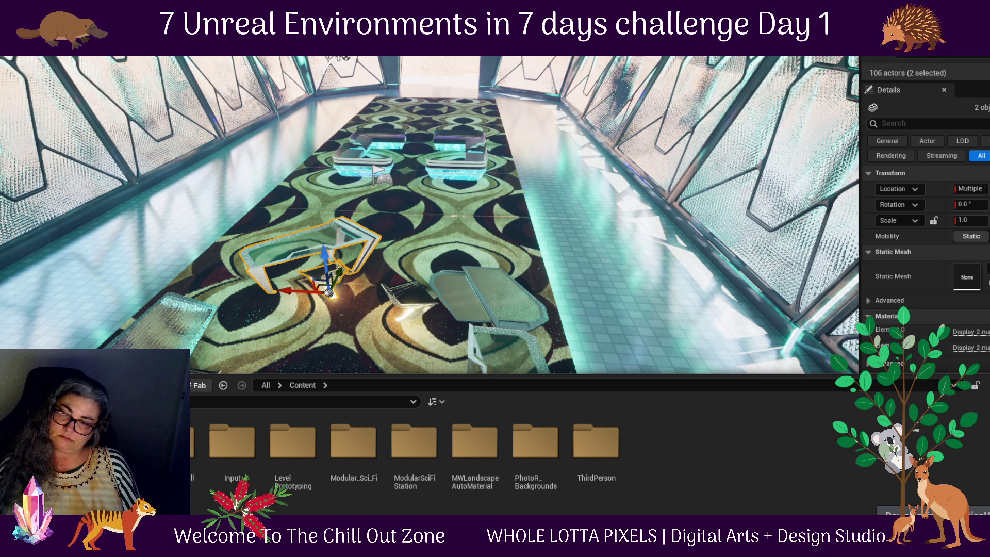
click(407, 487)
double_click(421, 449)
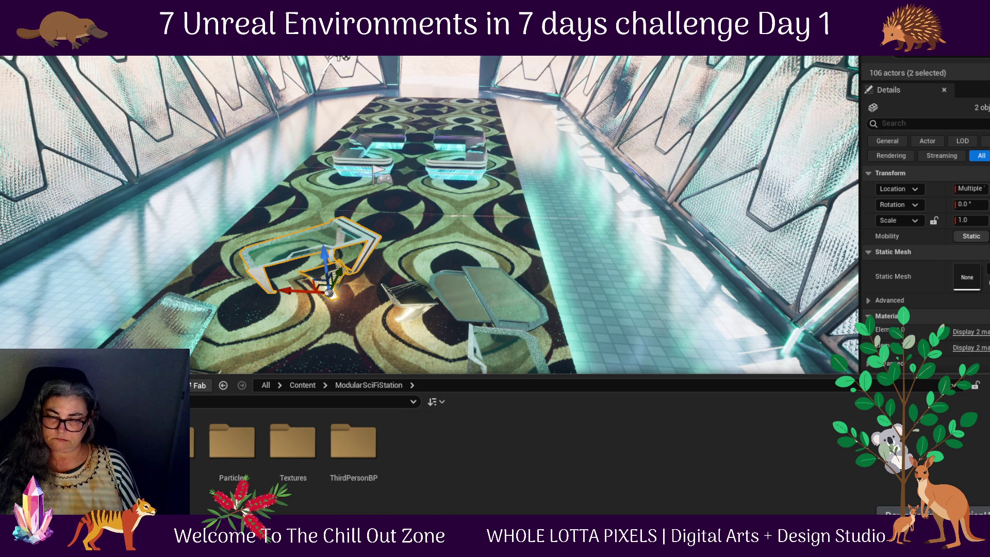
- Go to Environment > Lamps, check Meshes, and select BP_Wall_Lamp_80_red and the other lamp blueprints
double_click(165, 444)
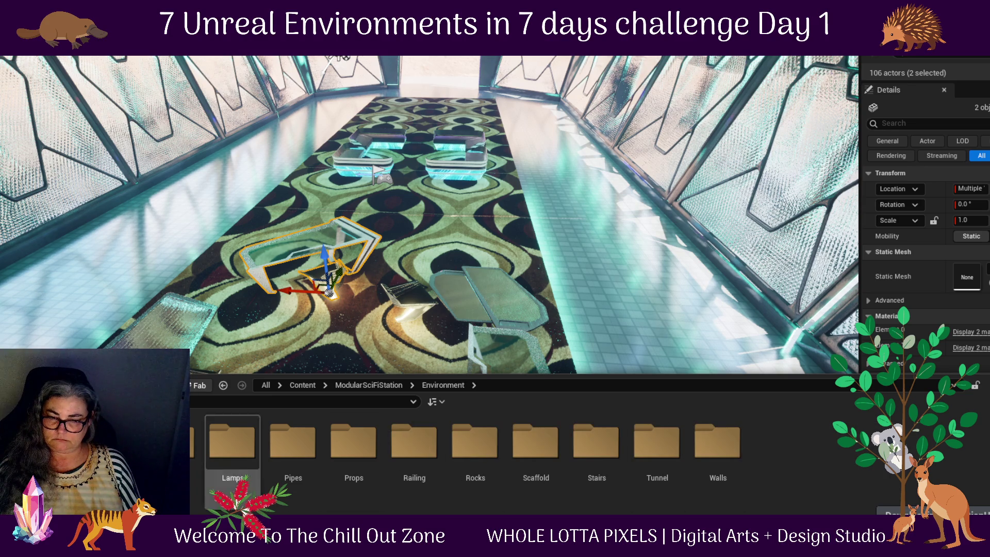
double_click(243, 471)
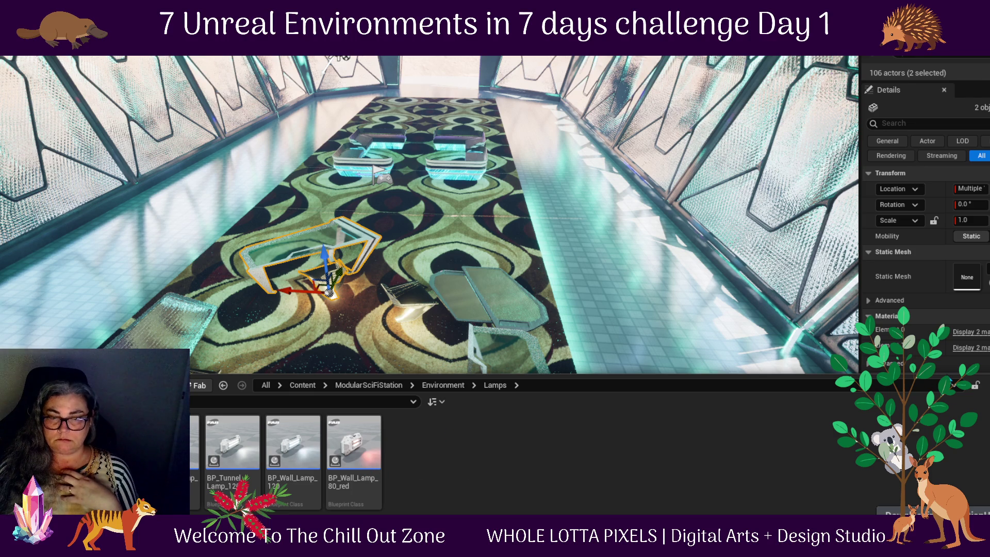
double_click(173, 444)
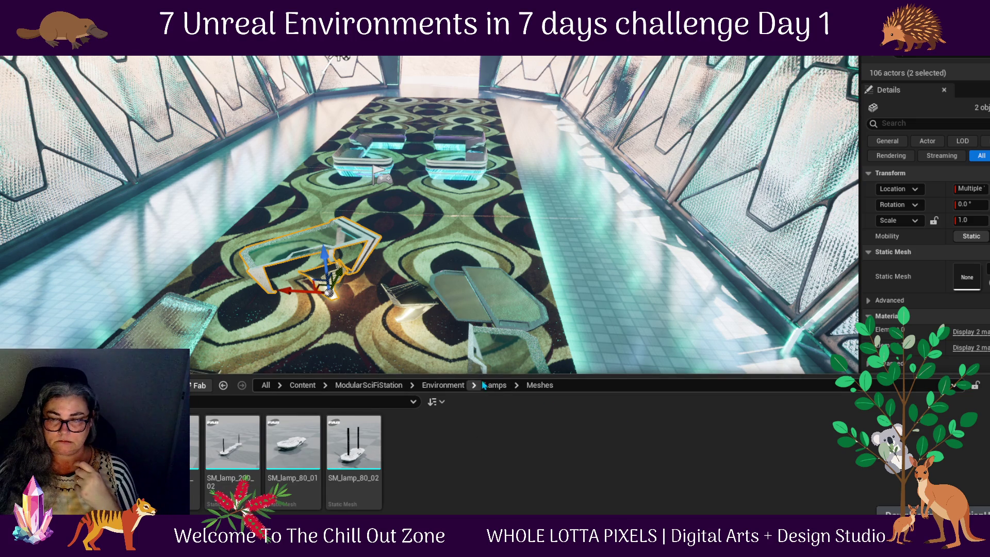
click(500, 386)
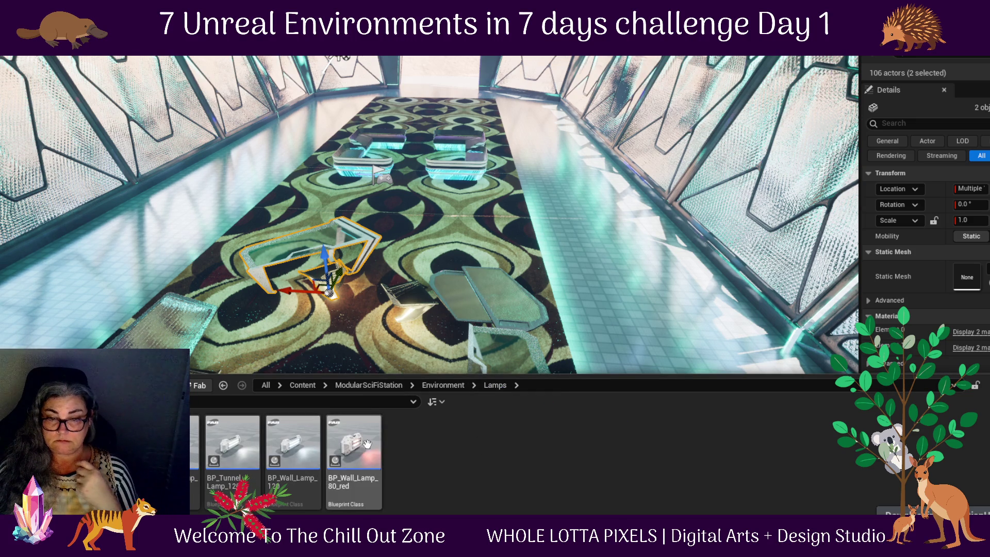
click(344, 450)
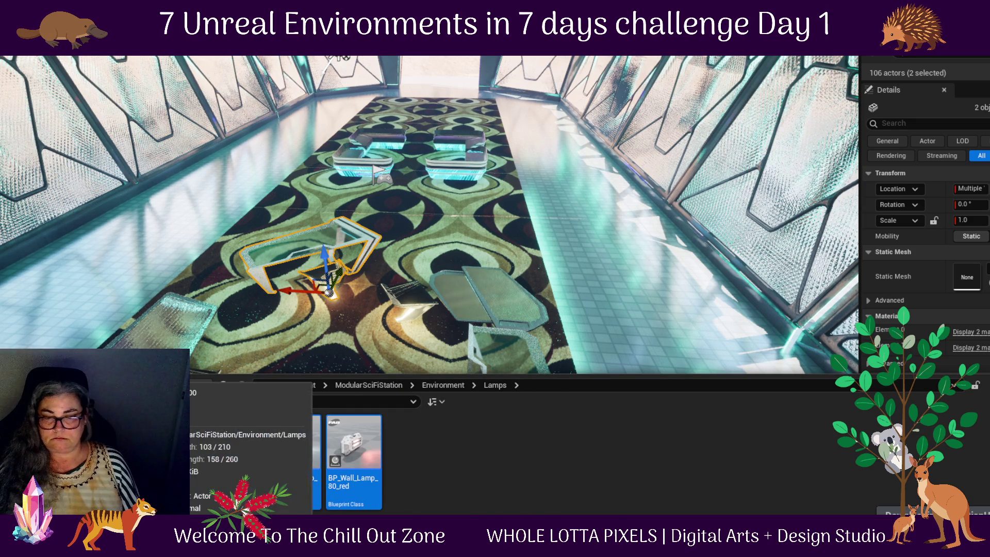
key(ctrl+a)
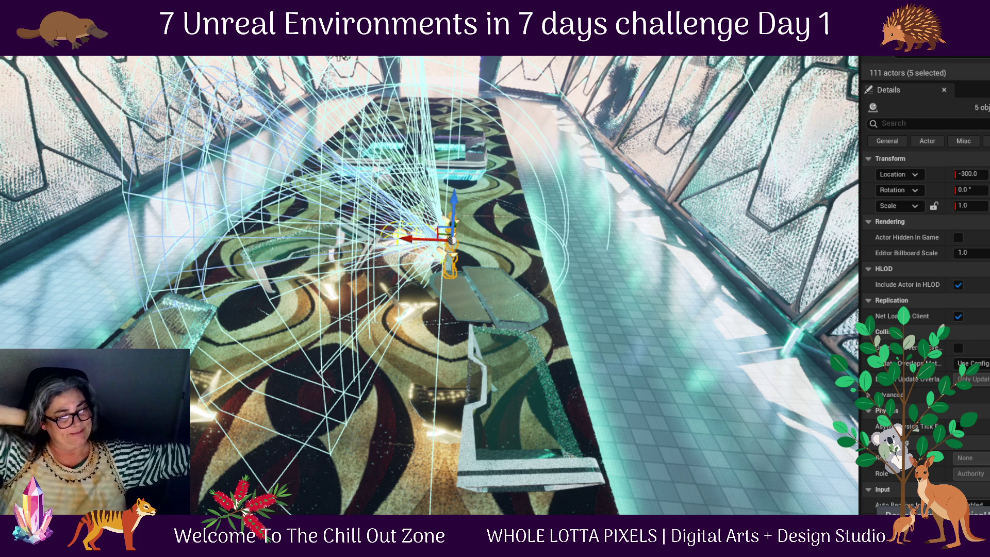
- Bring up the Content Drawer with Ctrl+Space
key(ctrl+space)
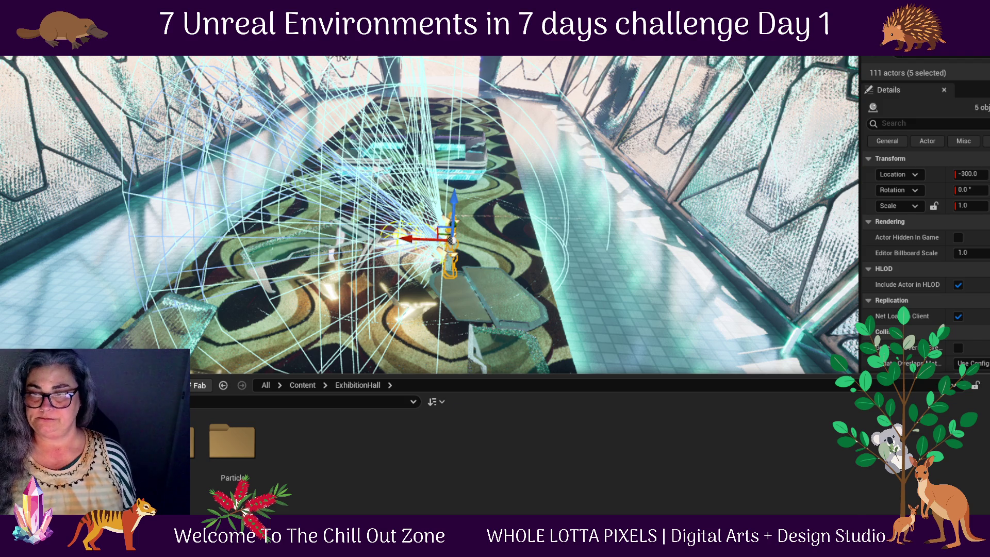
- Focus on BP_Wall_Lamp_120, orbit around the room, and enlarge the Outliner by lowering the splitter
click(495, 273)
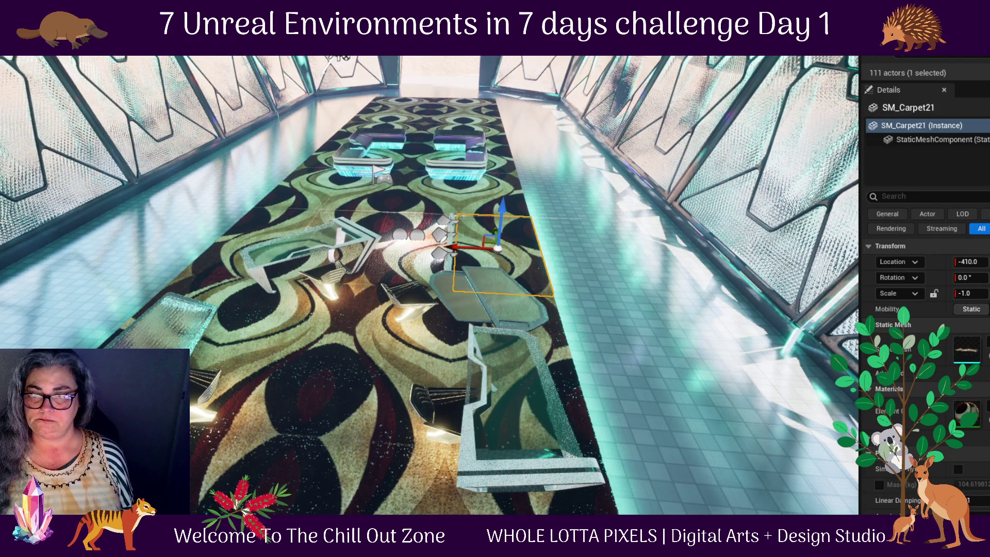
click(444, 232)
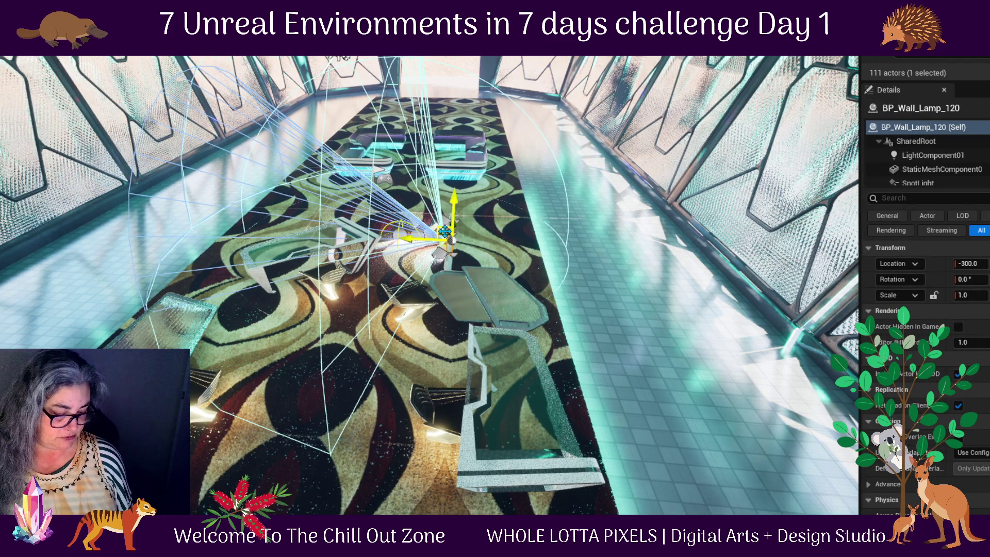
key(f)
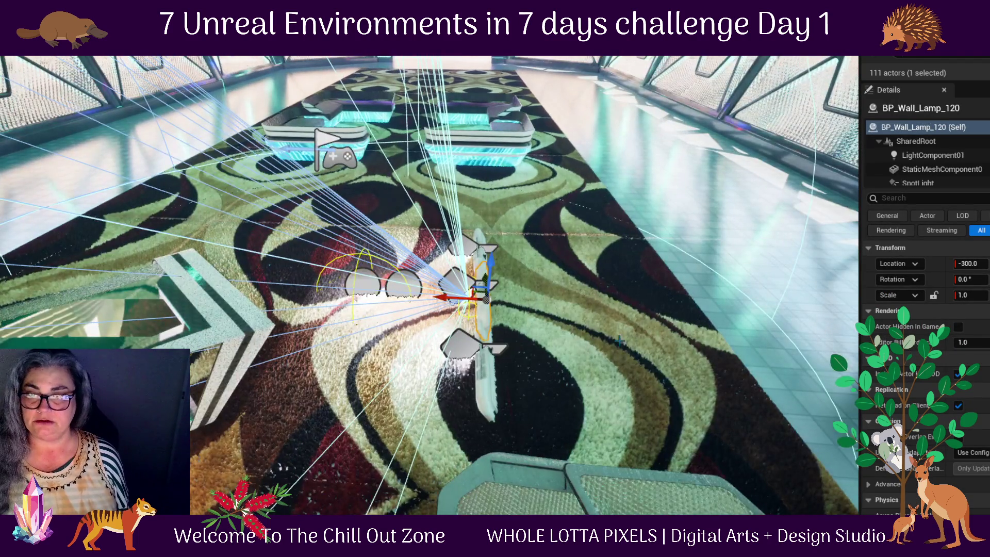
mouse_move(464, 289)
mouse_down()
mouse_move(465, 237)
mouse_move(464, 361)
mouse_up()
drag(593, 288, 597, 162)
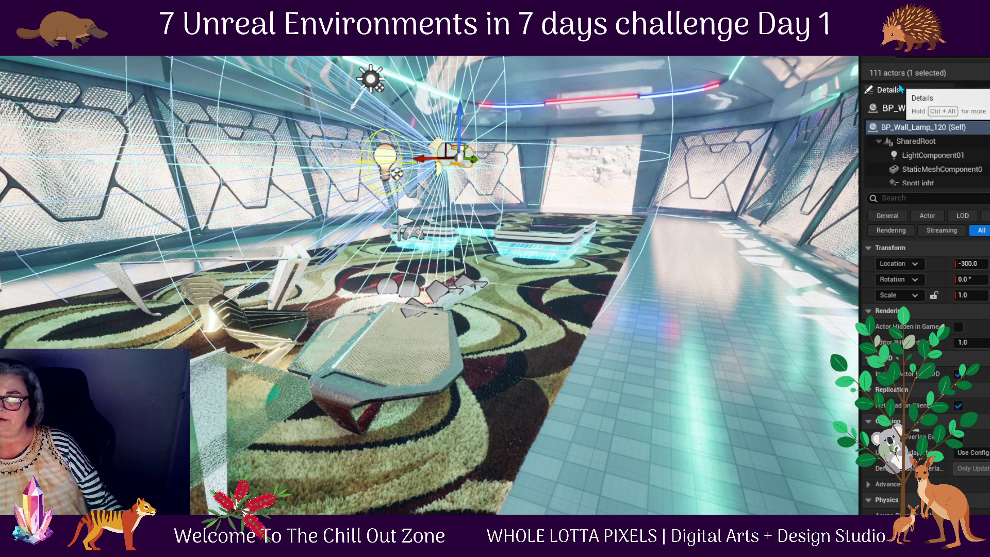
drag(902, 80, 906, 490)
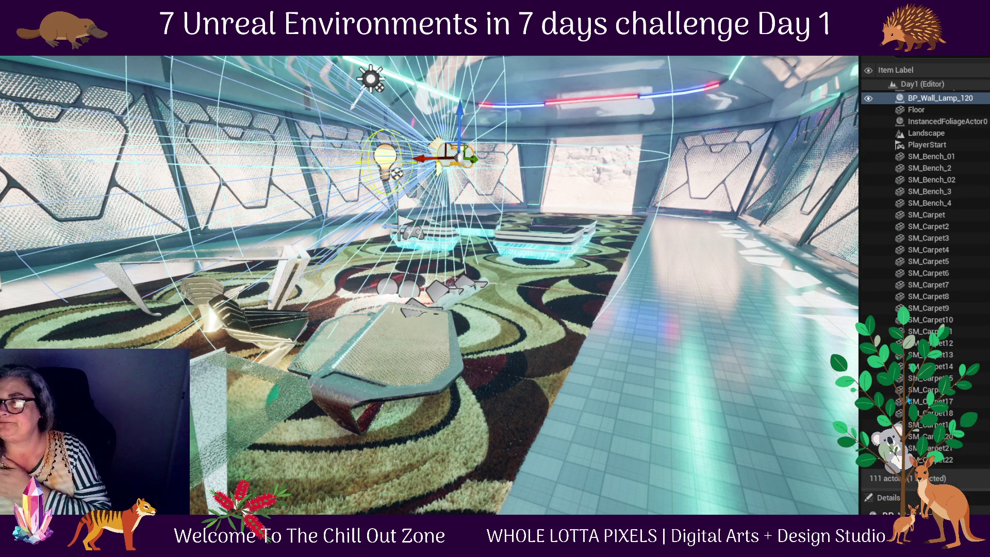
- Toggle VolumetricCloud's visibility in the Lighting folder, then open the Outliner filter menu
scroll(917, 133, down, 5)
scroll(982, 232, down, 10)
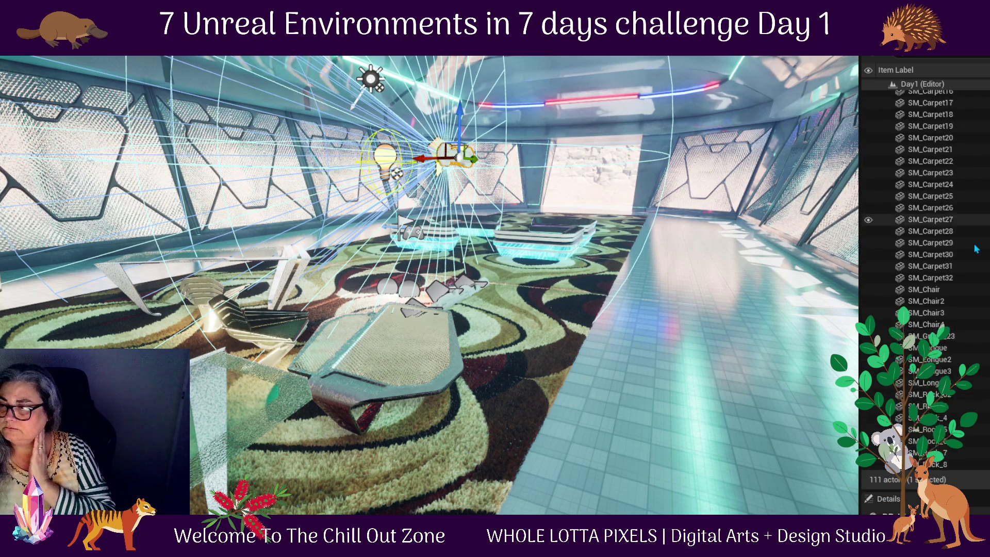
scroll(977, 249, down, 5)
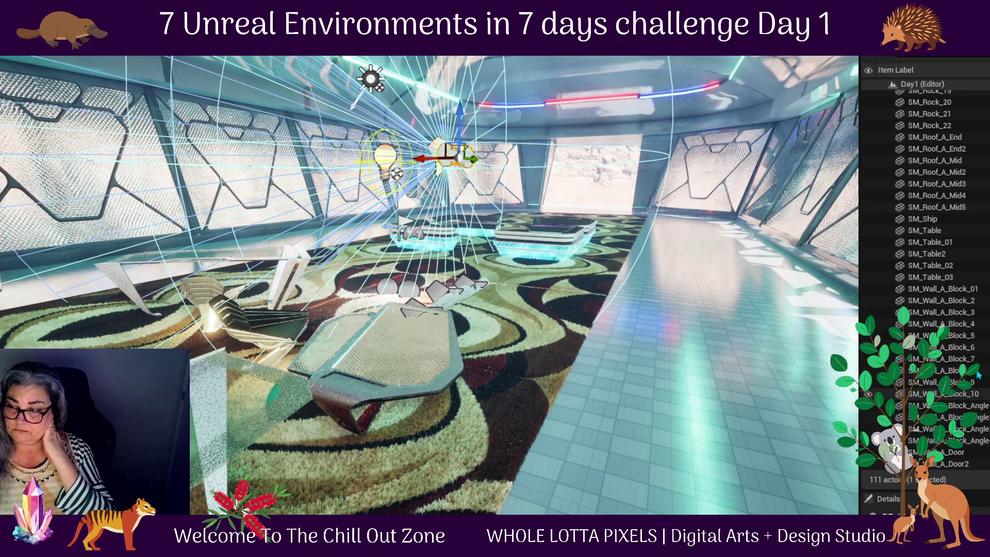
scroll(977, 249, up, 7)
scroll(976, 250, up, 15)
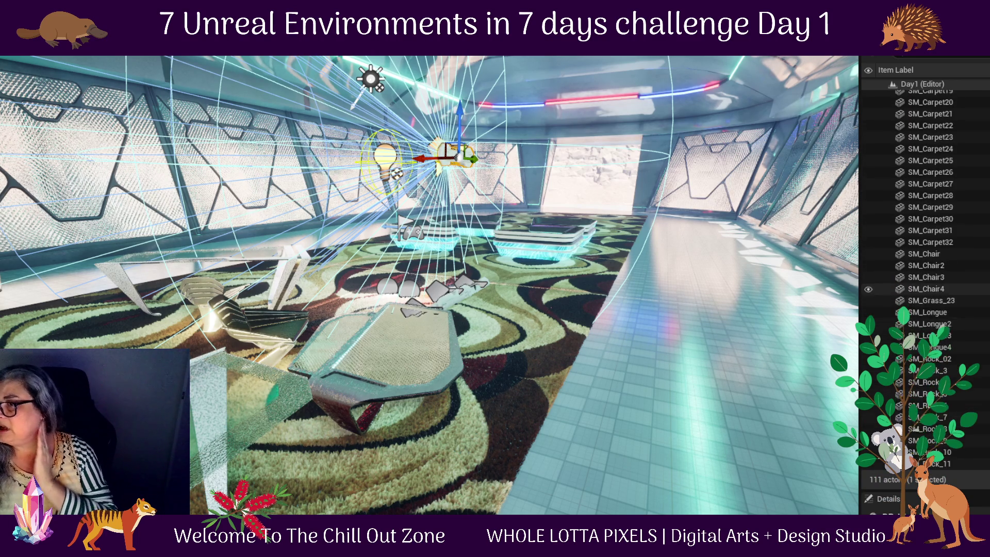
scroll(976, 249, up, 2)
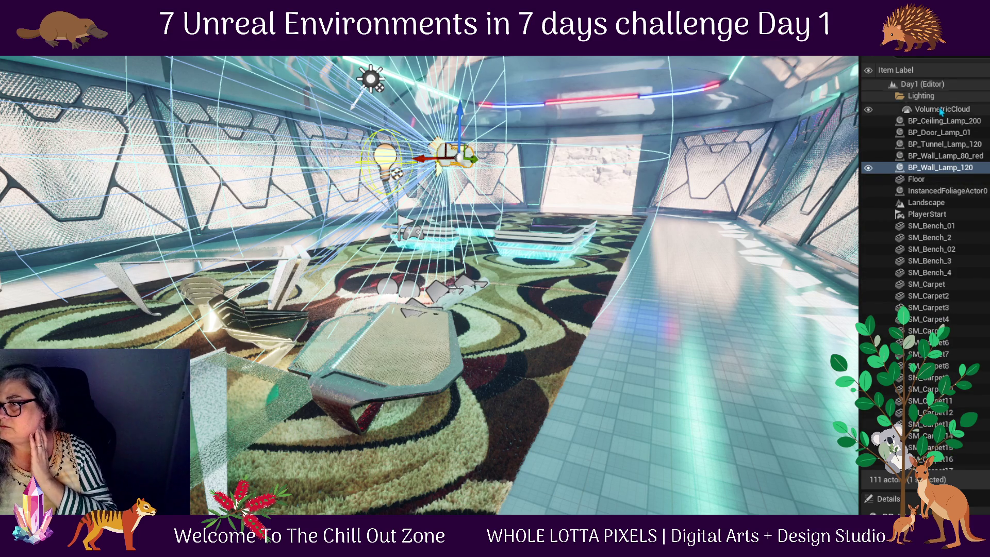
click(918, 109)
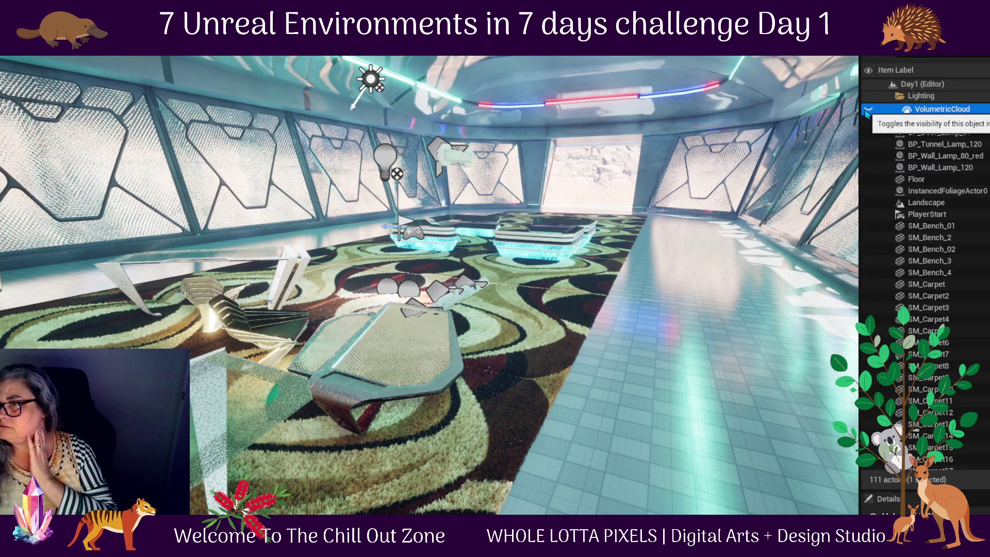
click(868, 111)
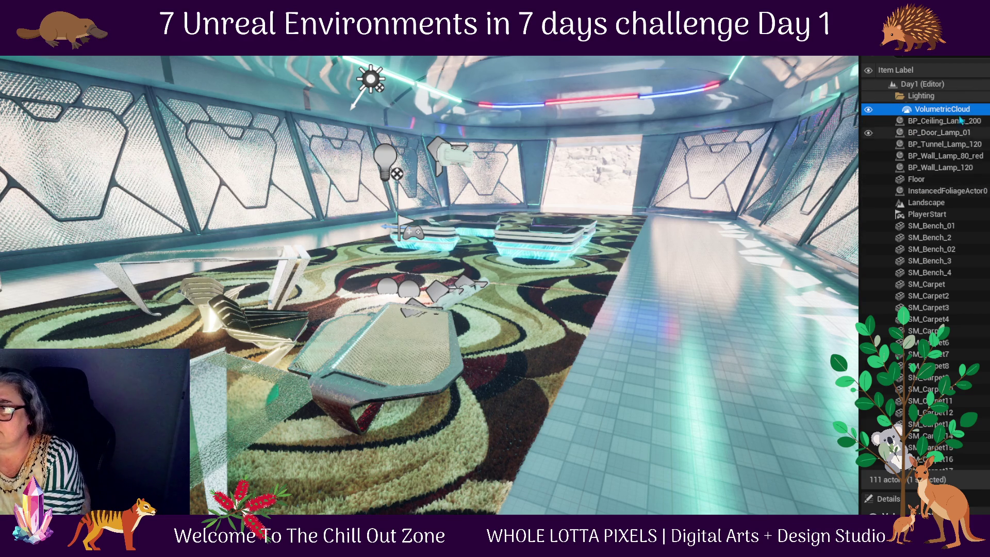
click(882, 56)
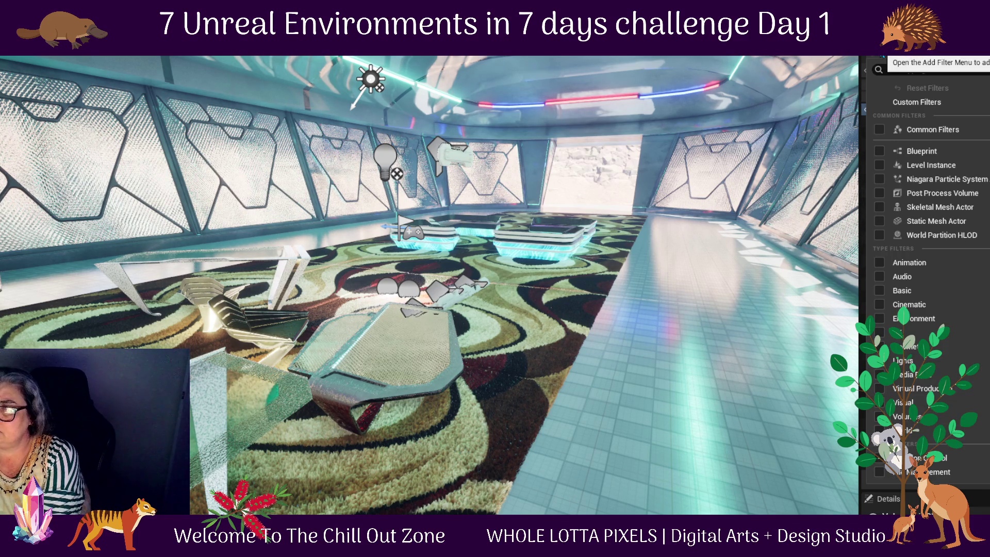
- Filter the Outliner to list only the Directional, Point and Spot lights
mouse_move(918, 307)
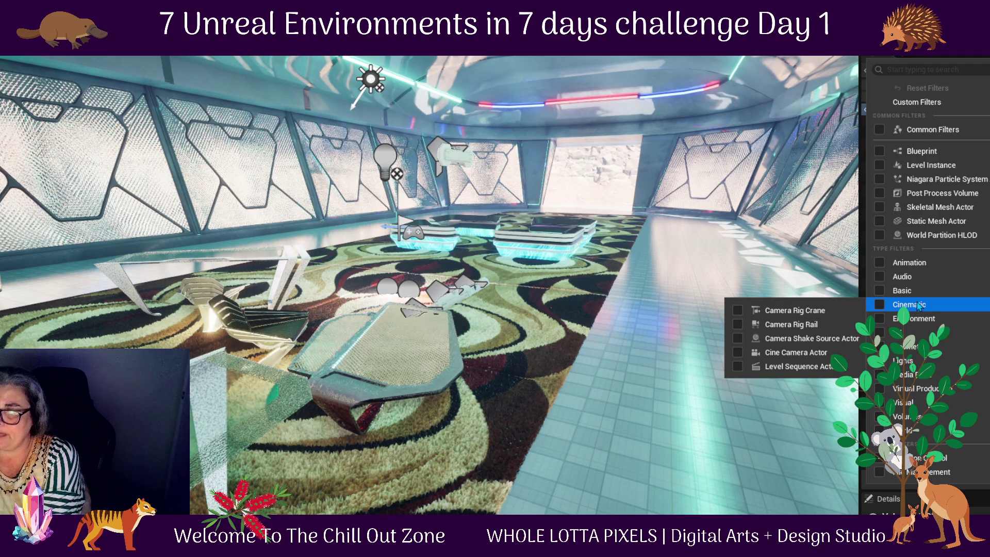
mouse_move(916, 326)
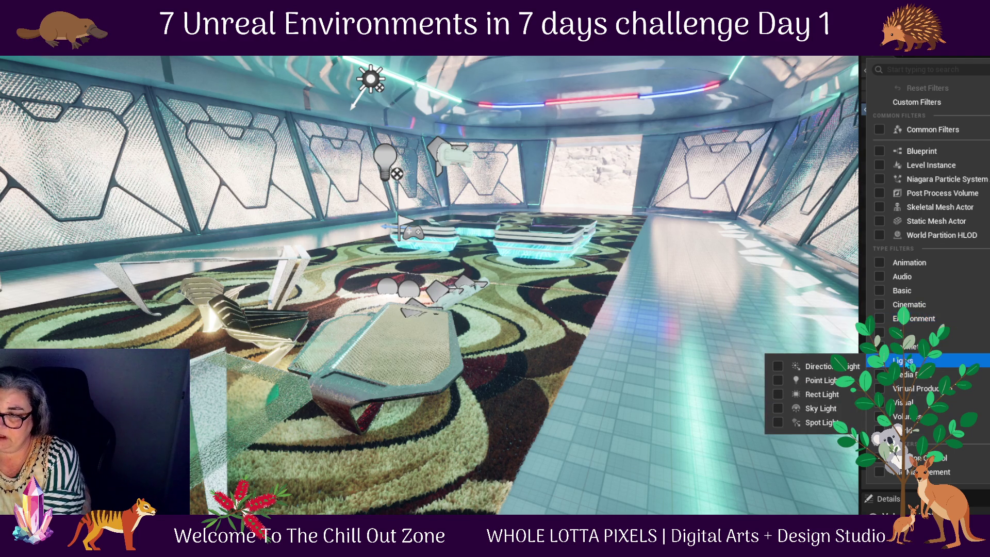
click(907, 362)
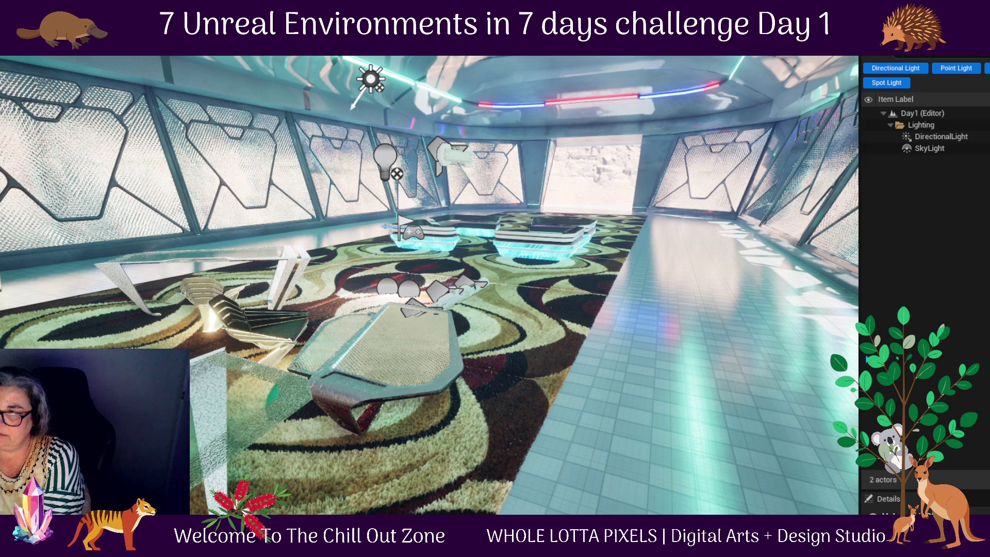
- Hide the SkyLight and DirectionalLight so only the teal interior lamps light the dome, then start a play test
click(930, 148)
click(868, 149)
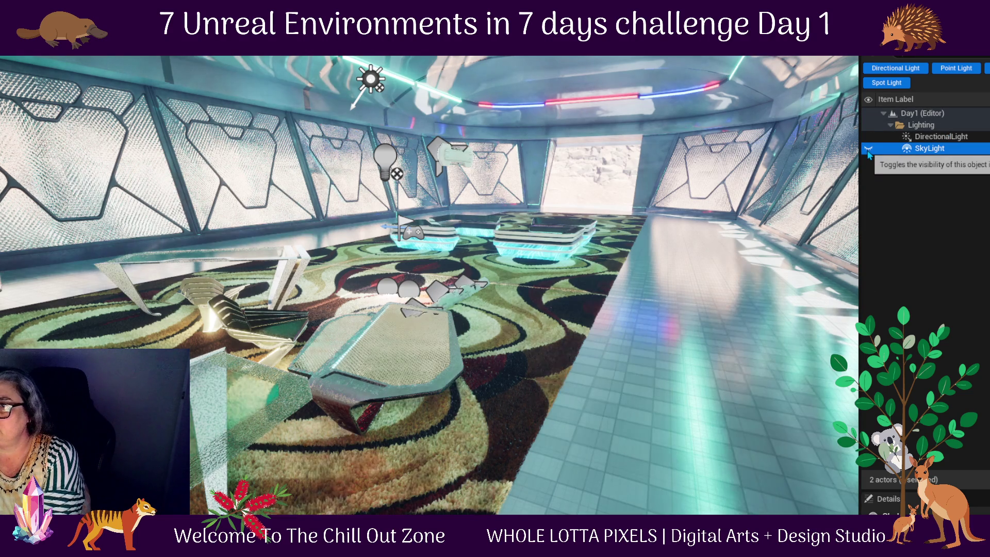
click(869, 137)
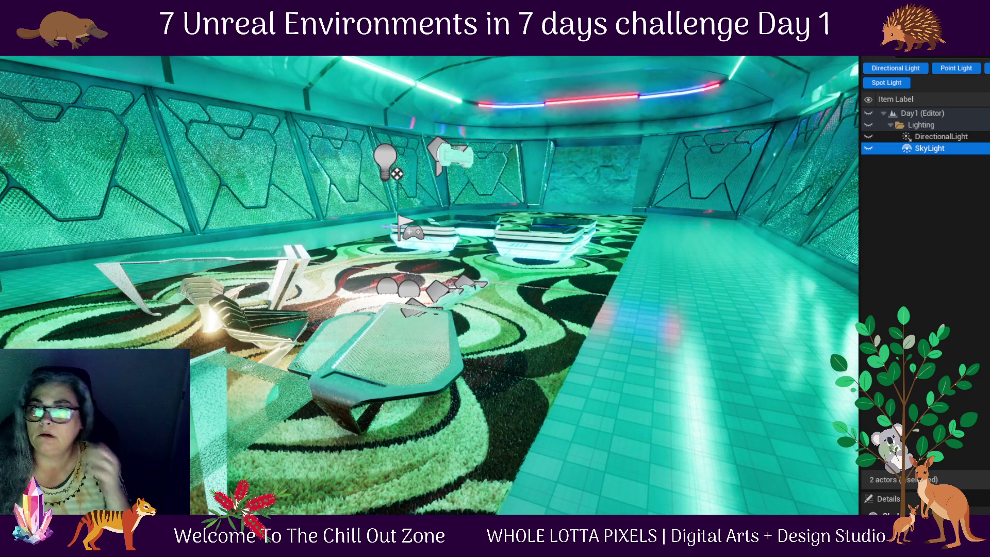
key(alt+p)
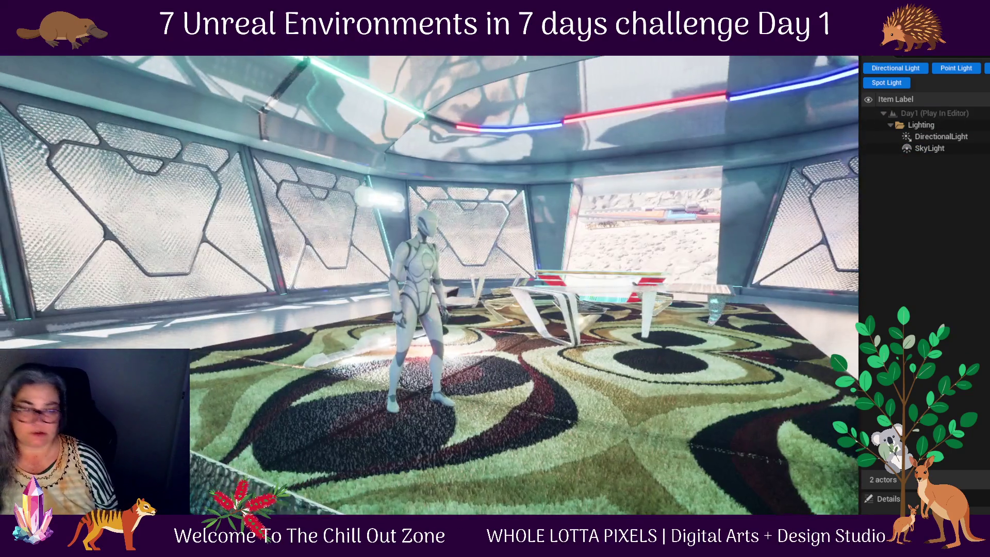
- Delete the DirectionalLight and SkyLight, then run across the teal-lit carpet to the far doorway
key(w)
key(w)
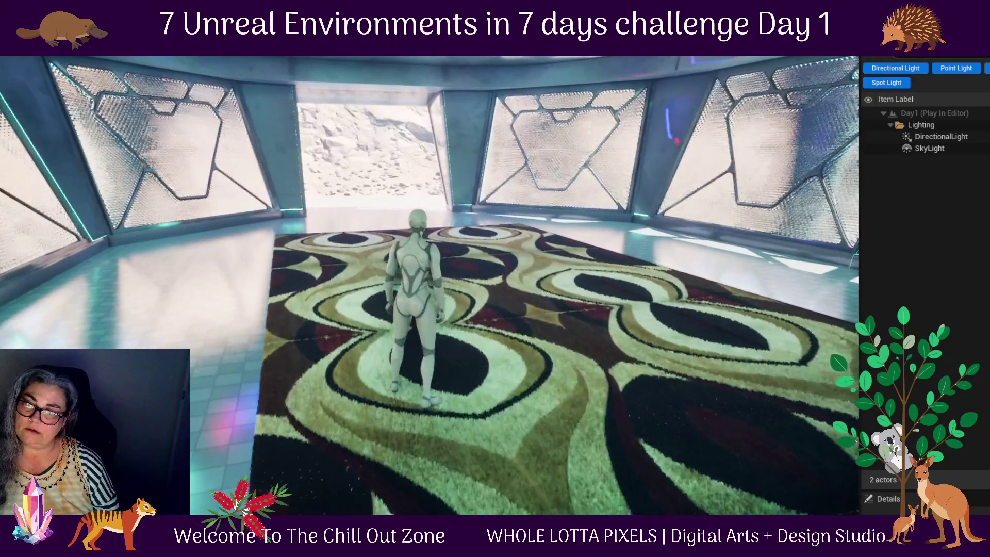
key(Escape)
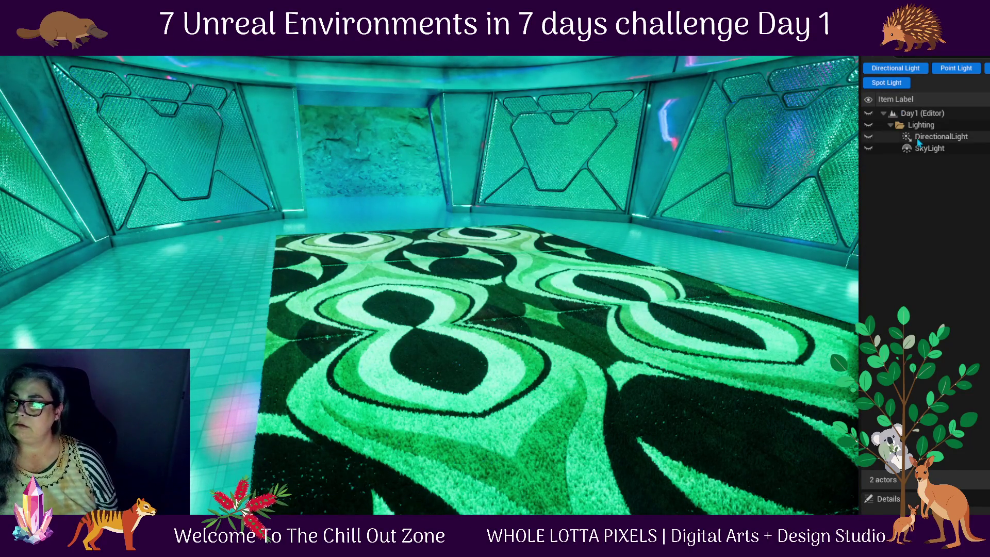
click(920, 137)
shift+click(934, 149)
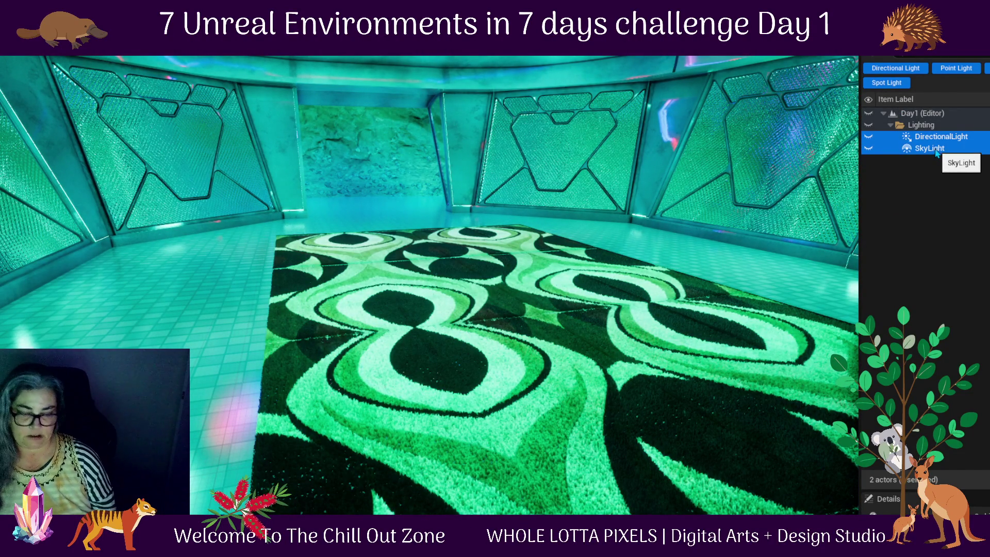
key(Delete)
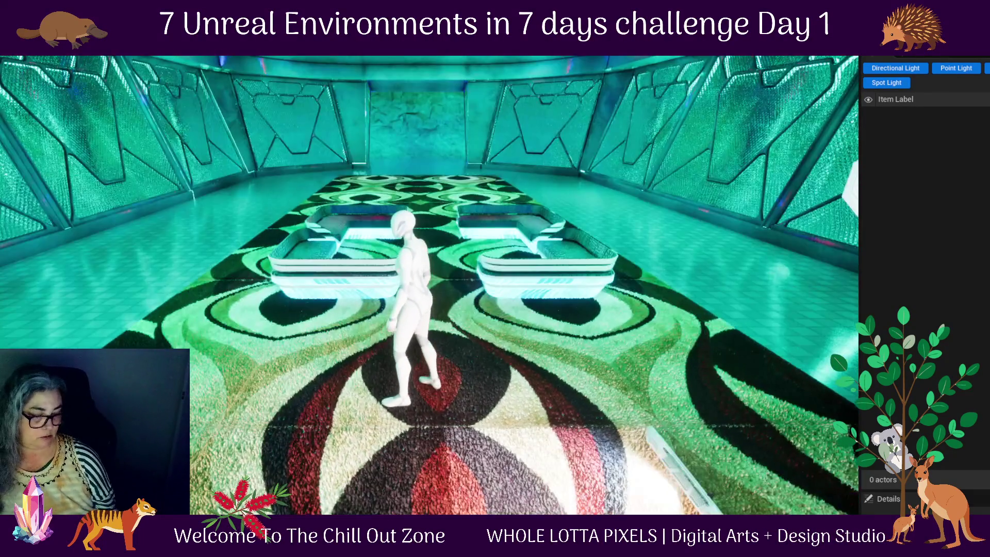
key(w)
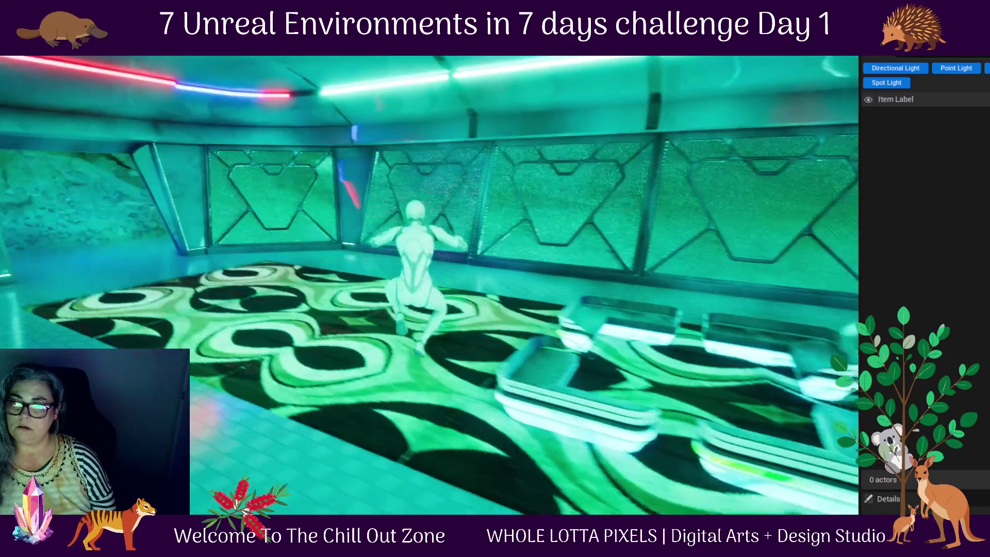
key(w)
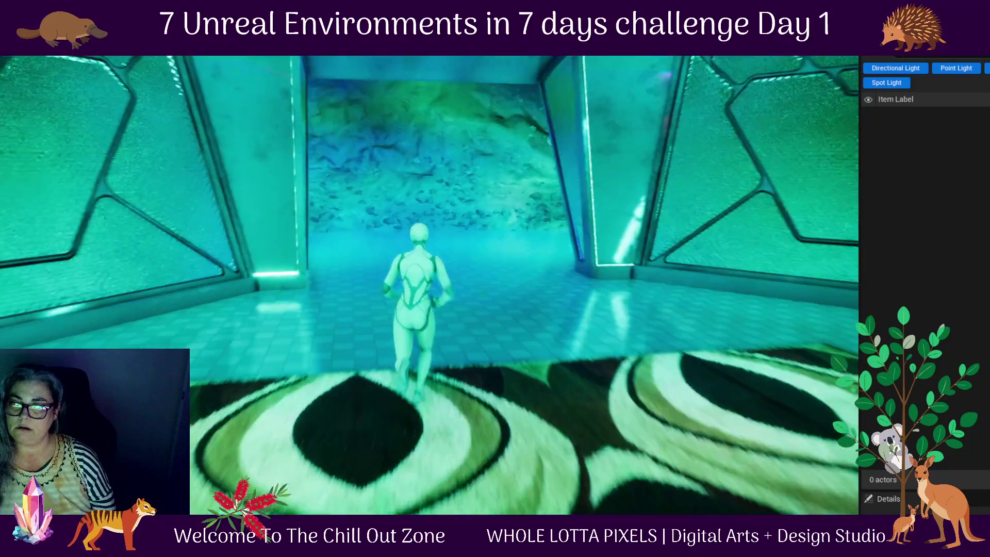